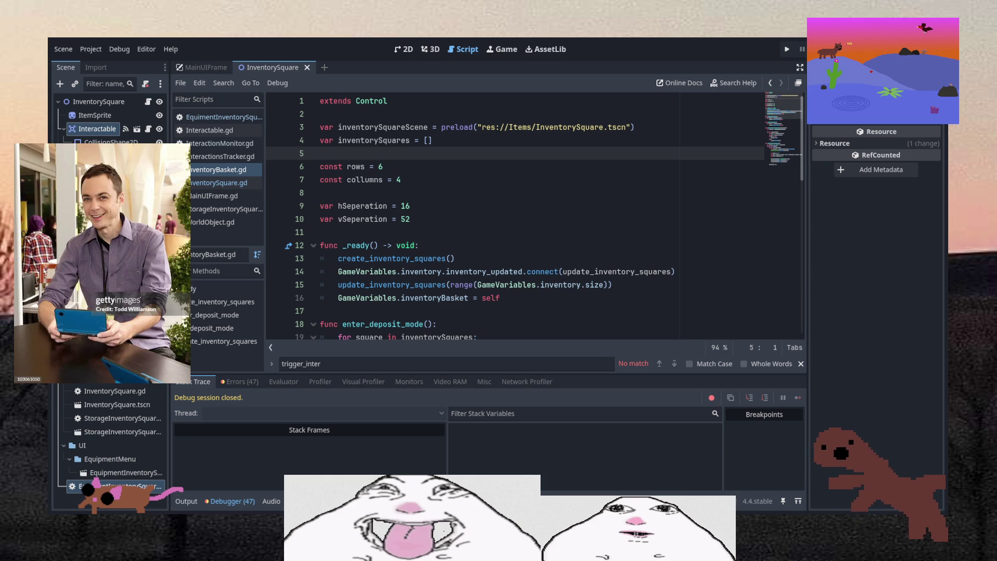
Step through InventorySquare.gd and MainUIFrame.gd to reach StorageInventorySquare.gd
{"action": "left_click", "coordinate": [422, 298]}
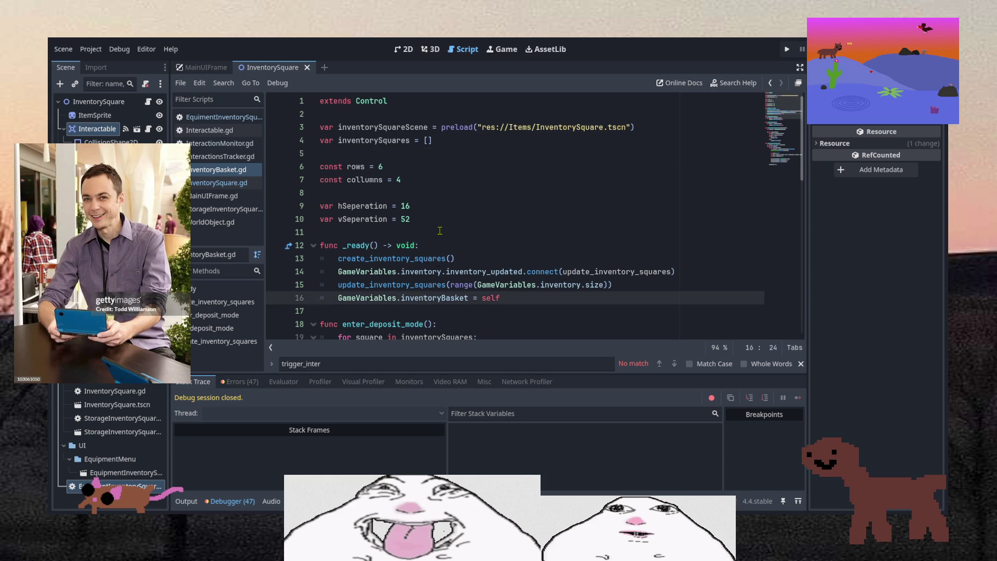
{"action": "scroll", "coordinate": [329, 218], "scroll_direction": "down", "scroll_amount": 5}
{"action": "scroll", "coordinate": [329, 218], "scroll_direction": "up", "scroll_amount": 3}
{"action": "left_click", "coordinate": [328, 193]}
{"action": "scroll", "coordinate": [328, 194], "scroll_direction": "down", "scroll_amount": 8}
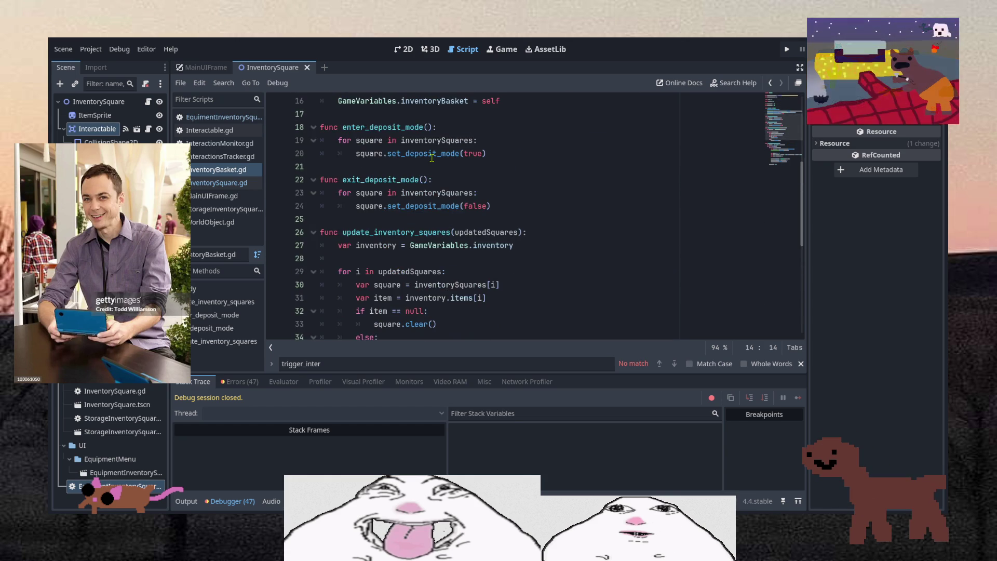
{"action": "scroll", "coordinate": [329, 194], "scroll_direction": "up", "scroll_amount": 10}
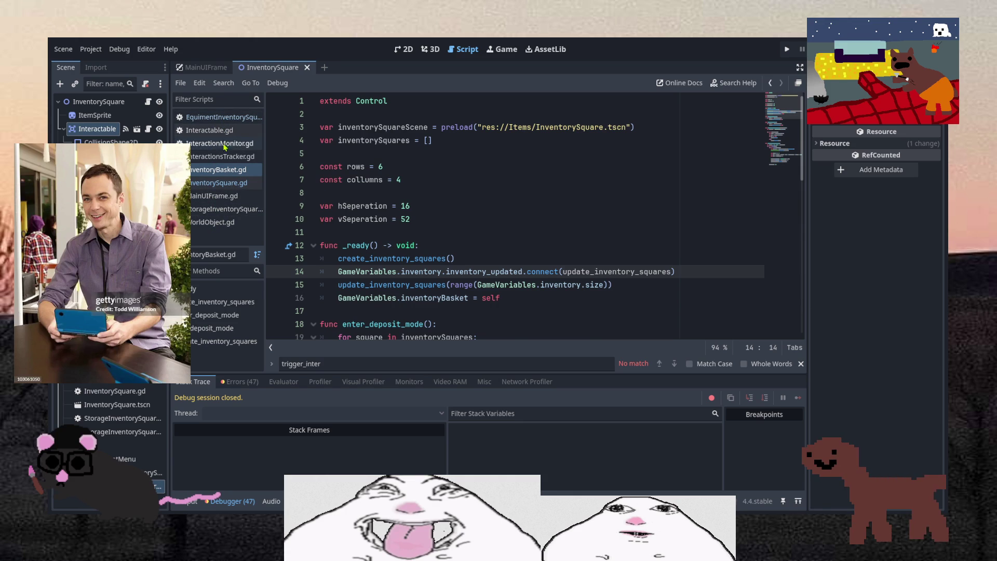
{"action": "left_click", "coordinate": [222, 188]}
{"action": "left_click", "coordinate": [224, 196]}
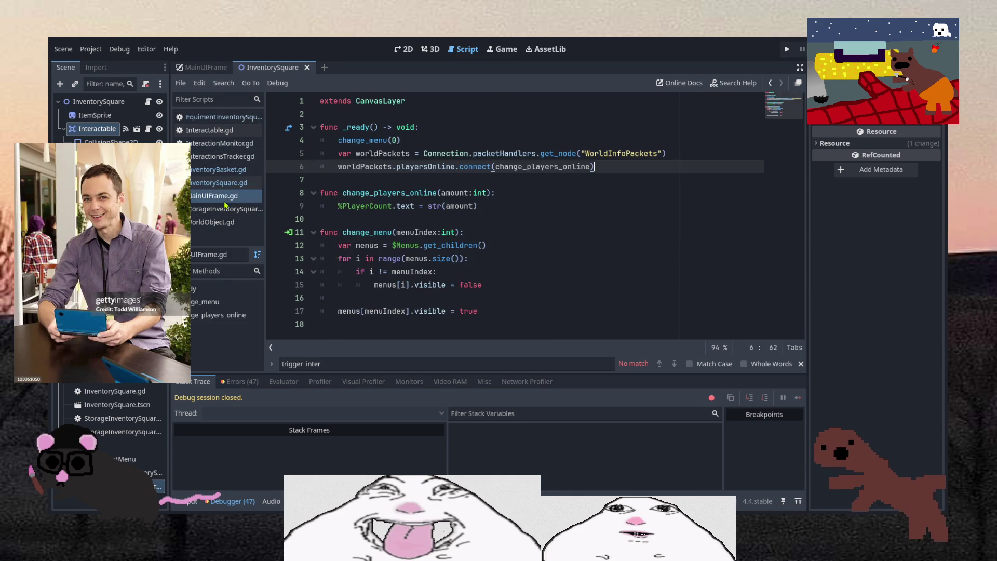
{"action": "left_click", "coordinate": [226, 208]}
Open a new line 18 after the Connection.send_packet call for a new function
{"action": "left_click", "coordinate": [537, 210]}
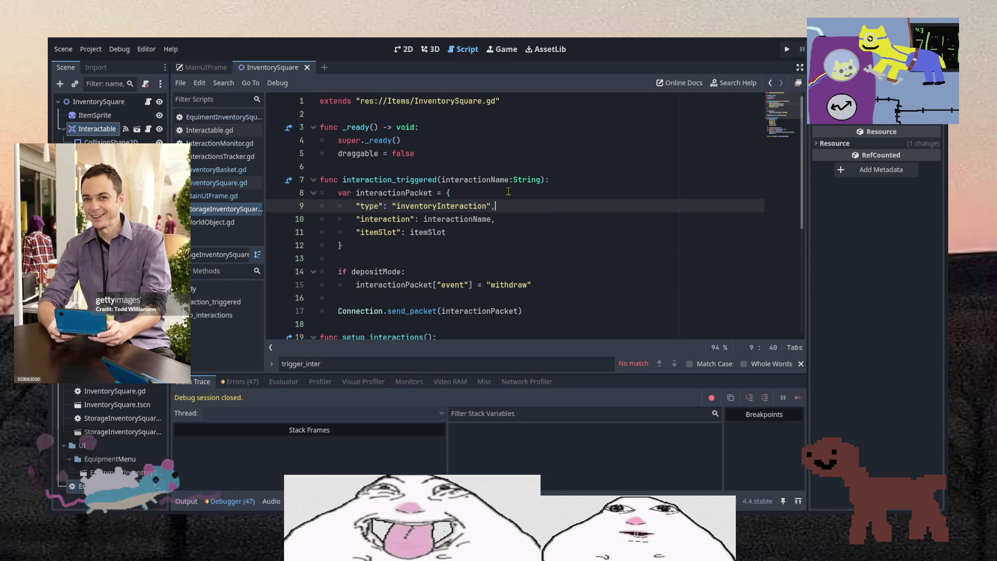
{"action": "scroll", "coordinate": [503, 183], "scroll_direction": "down", "scroll_amount": 3}
{"action": "scroll", "coordinate": [502, 183], "scroll_direction": "down", "scroll_amount": 2}
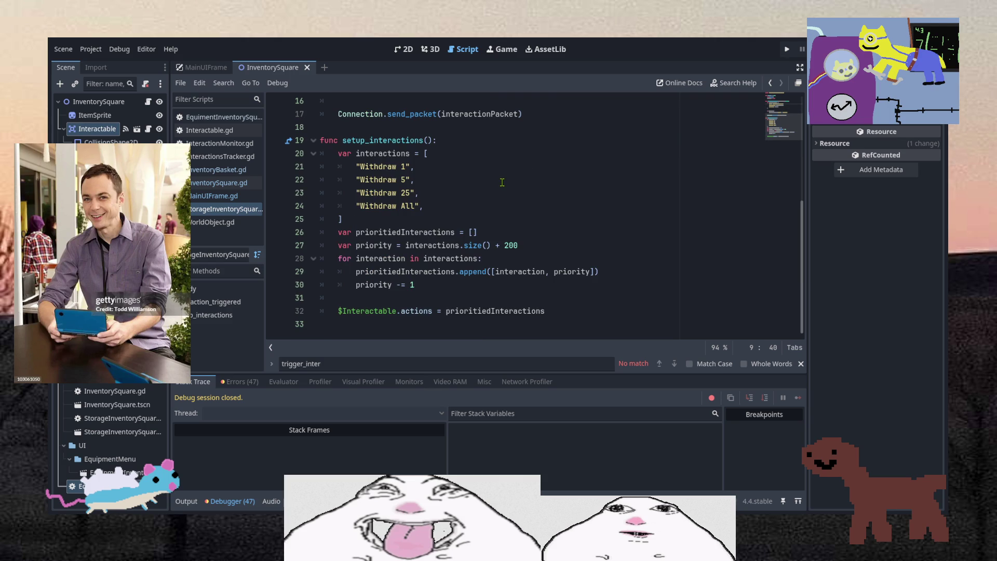
{"action": "scroll", "coordinate": [498, 185], "scroll_direction": "up", "scroll_amount": 5}
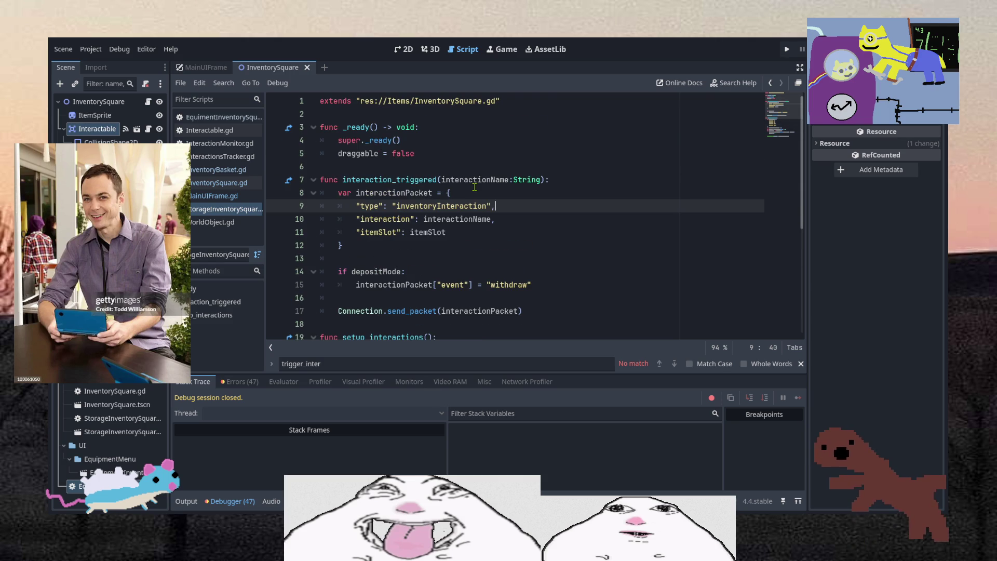
{"action": "scroll", "coordinate": [474, 187], "scroll_direction": "down", "scroll_amount": 2}
{"action": "scroll", "coordinate": [474, 187], "scroll_direction": "up", "scroll_amount": 2}
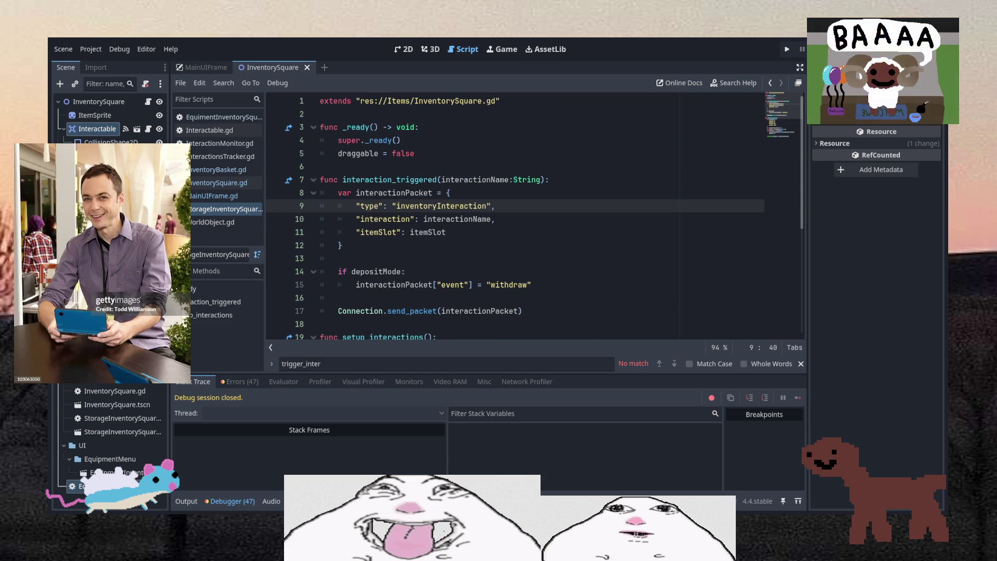
{"action": "left_click", "coordinate": [427, 311]}
{"action": "key", "text": "Up"}
{"action": "key", "text": "Up"}
{"action": "scroll", "coordinate": [431, 304], "scroll_direction": "down", "scroll_amount": 3}
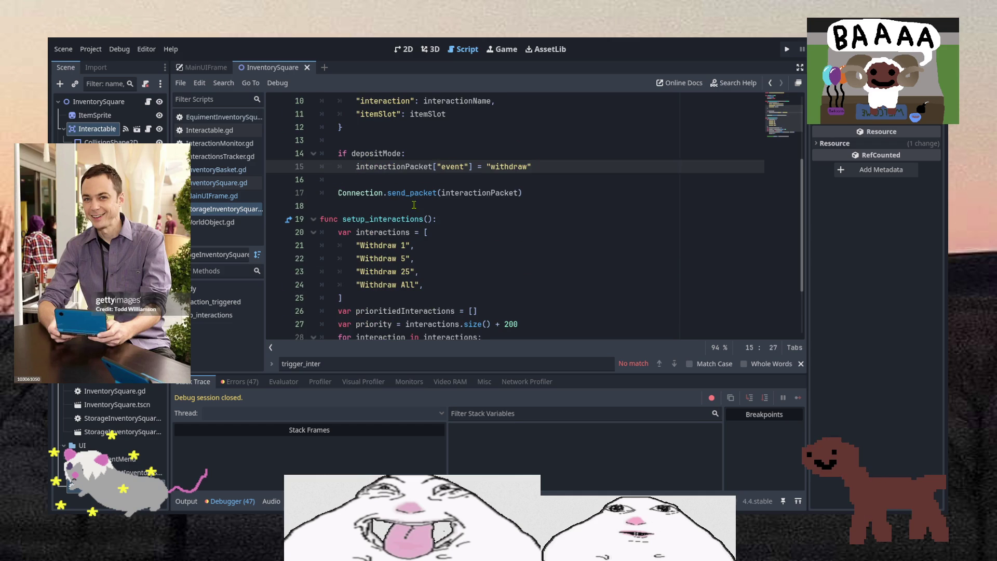
{"action": "left_click", "coordinate": [415, 205]}
{"action": "key", "text": "Return"}
Write func setup(): with a pass body after interaction_triggered
{"action": "type", "text": "func"}
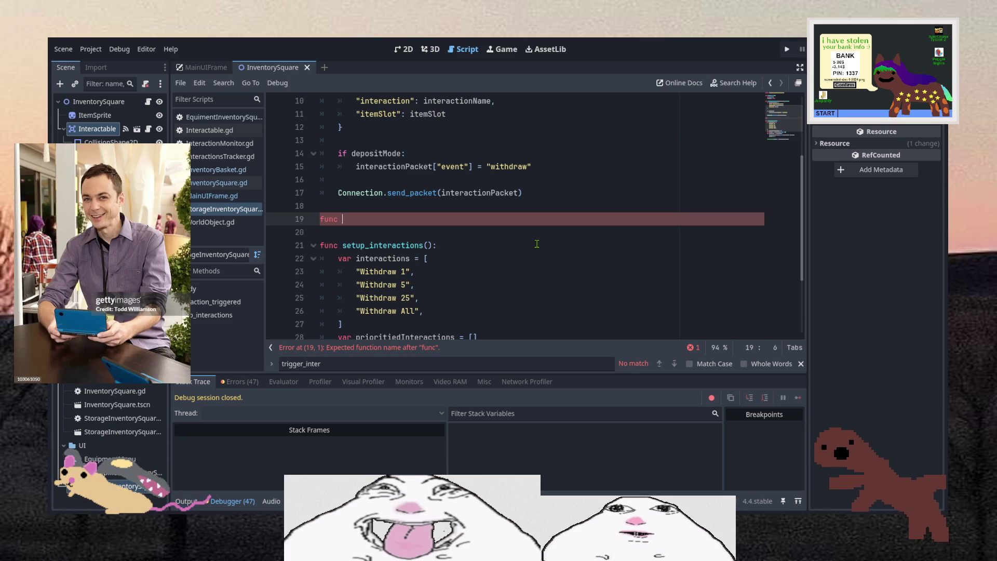
{"action": "type", "text": "setup"}
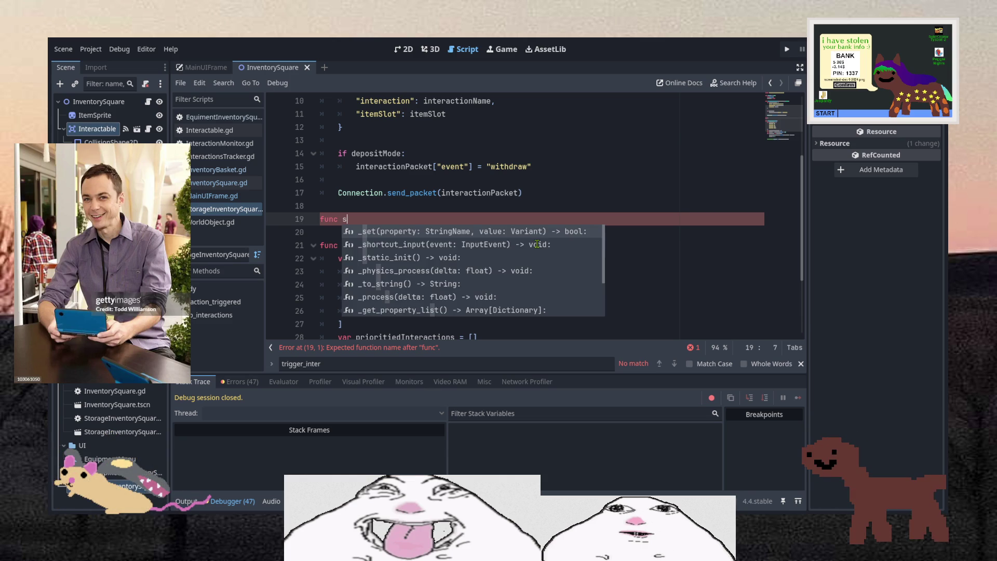
{"action": "key", "text": "BackSpace"}
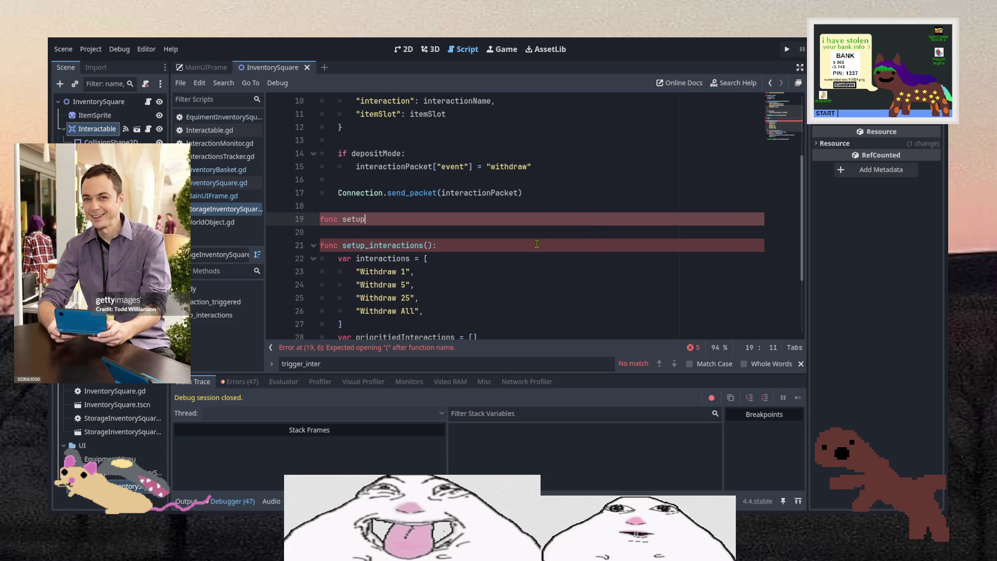
{"action": "type", "text": "():"}
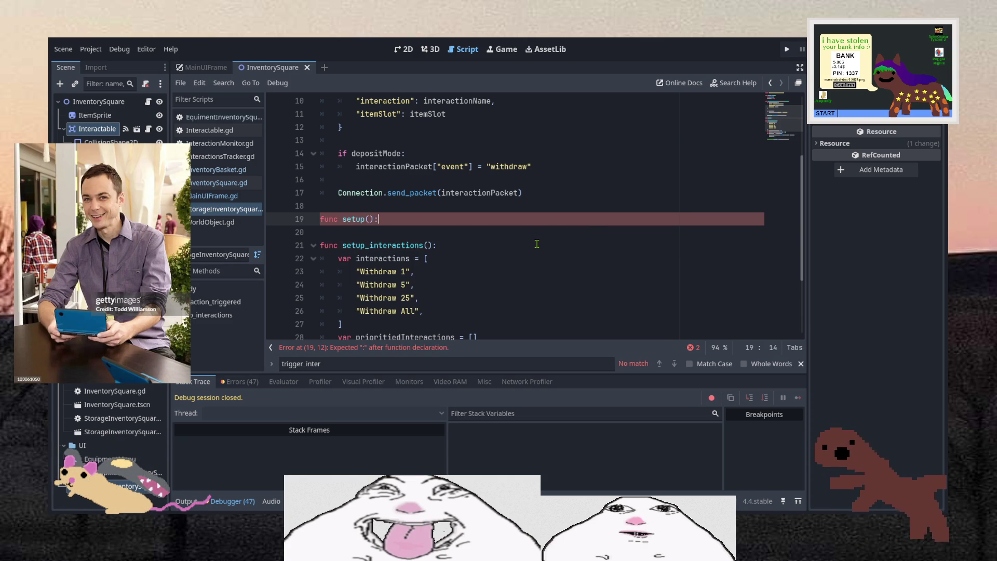
{"action": "key", "text": "Return"}
{"action": "type", "text": "pass"}
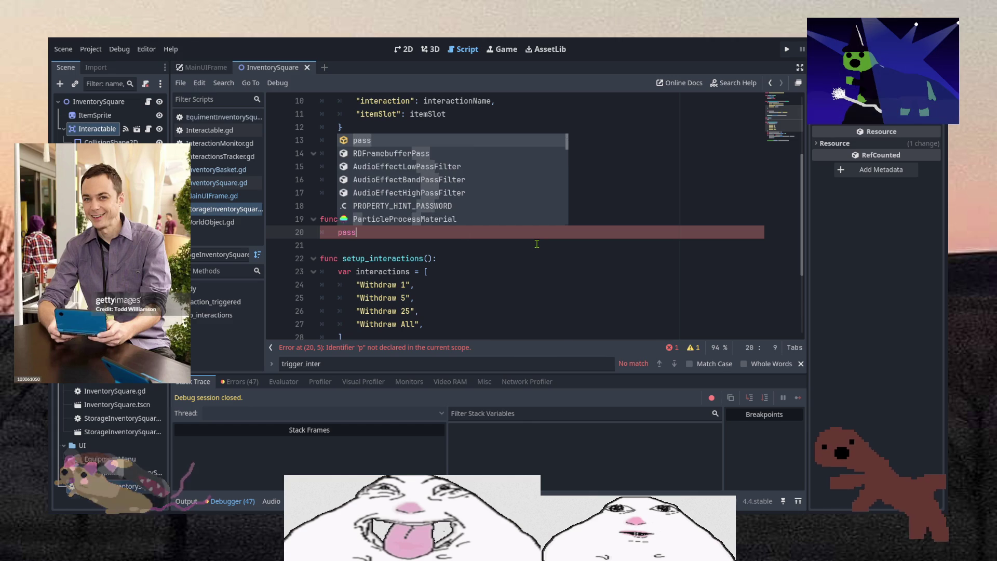
{"action": "key", "text": "Return"}
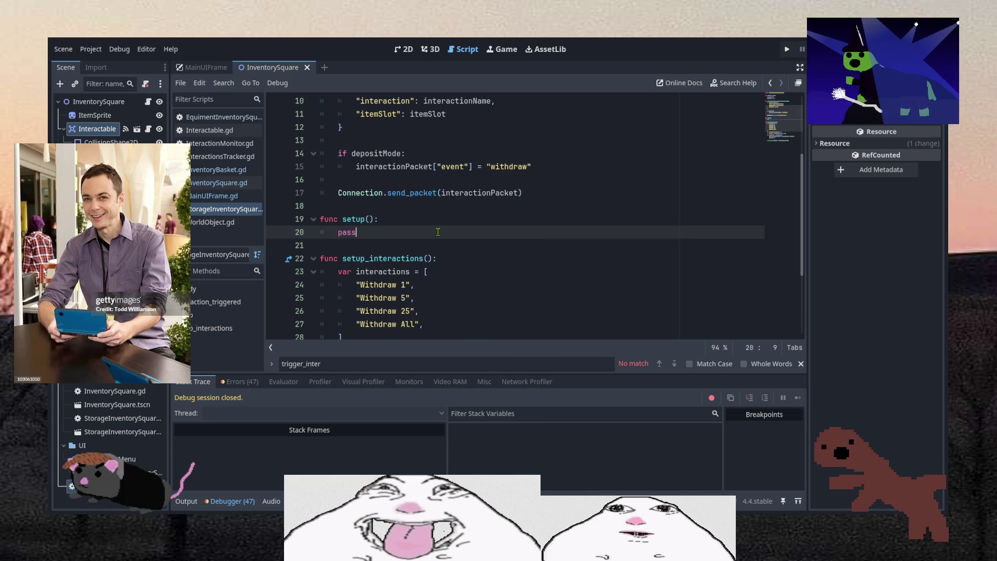
{"action": "scroll", "coordinate": [405, 244], "scroll_direction": "up", "scroll_amount": 3}
{"action": "scroll", "coordinate": [405, 243], "scroll_direction": "down", "scroll_amount": 3}
{"action": "scroll", "coordinate": [405, 243], "scroll_direction": "up", "scroll_amount": 3}
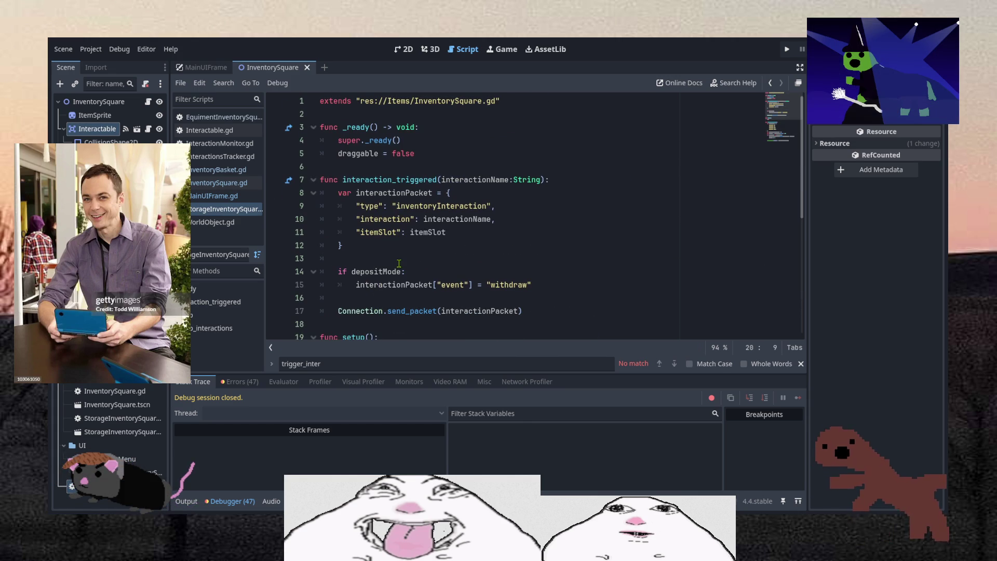
{"action": "scroll", "coordinate": [370, 232], "scroll_direction": "down", "scroll_amount": 3}
{"action": "scroll", "coordinate": [371, 232], "scroll_direction": "up", "scroll_amount": 3}
{"action": "scroll", "coordinate": [371, 232], "scroll_direction": "down", "scroll_amount": 3}
{"action": "scroll", "coordinate": [371, 232], "scroll_direction": "up", "scroll_amount": 2}
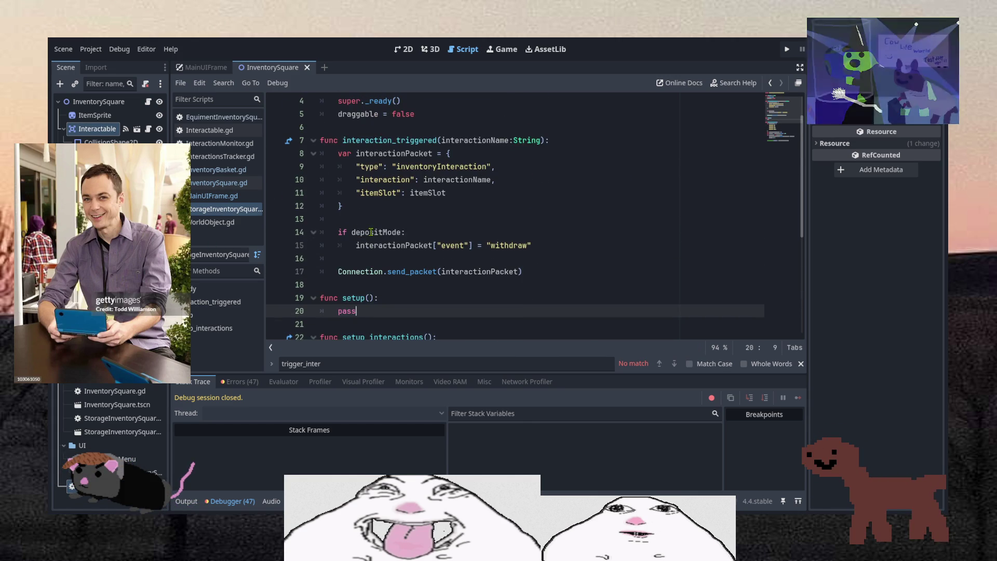
{"action": "scroll", "coordinate": [371, 232], "scroll_direction": "down", "scroll_amount": 1}
{"action": "left_click", "coordinate": [371, 232]}
{"action": "left_click", "coordinate": [374, 258]}
{"action": "left_click", "coordinate": [376, 275]}
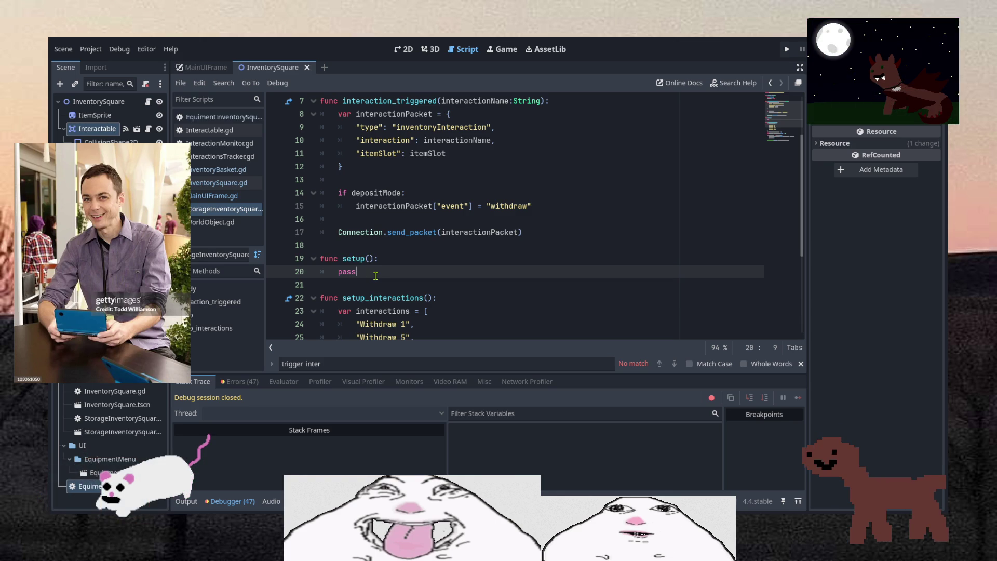
{"action": "left_click", "coordinate": [375, 255]}
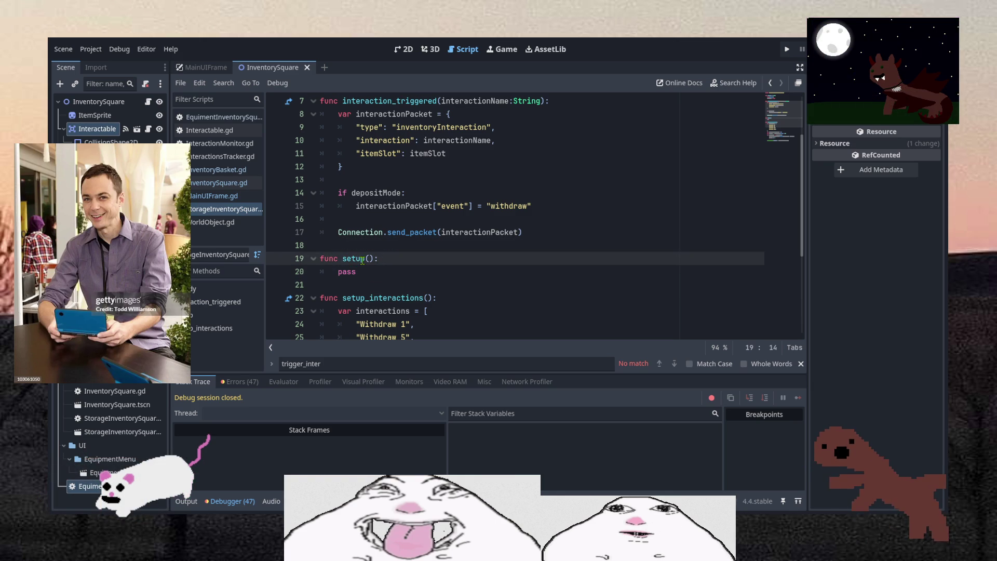
{"action": "left_click", "coordinate": [374, 260]}
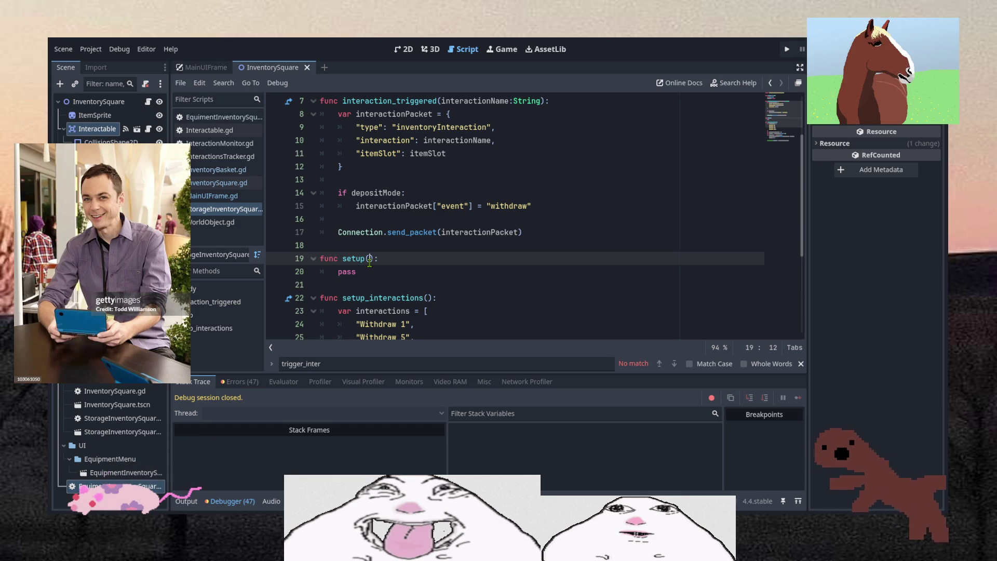
{"action": "left_click", "coordinate": [367, 272]}
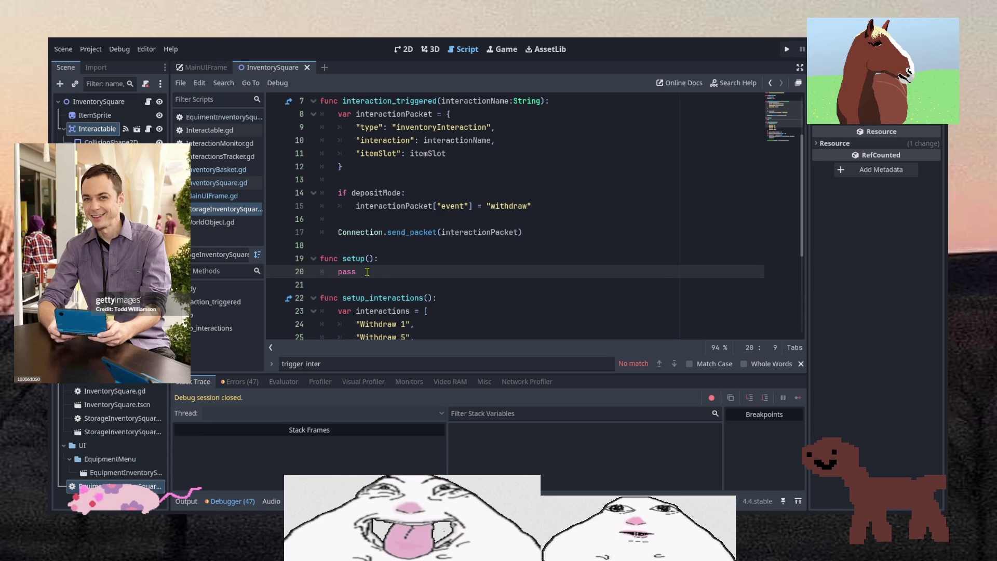
{"action": "triple_click", "coordinate": [363, 272]}
{"action": "triple_click", "coordinate": [393, 260]}
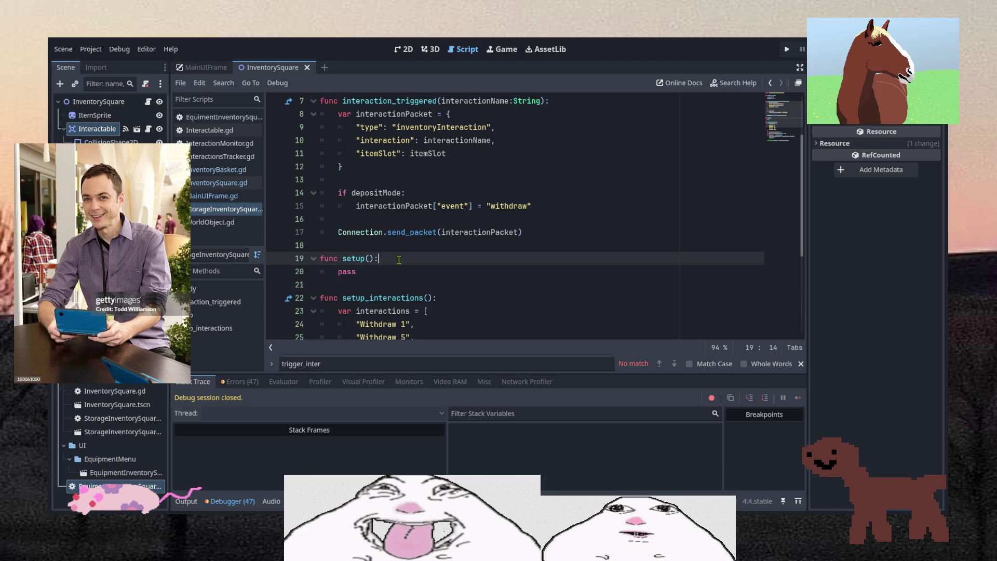
{"action": "left_click", "coordinate": [393, 259]}
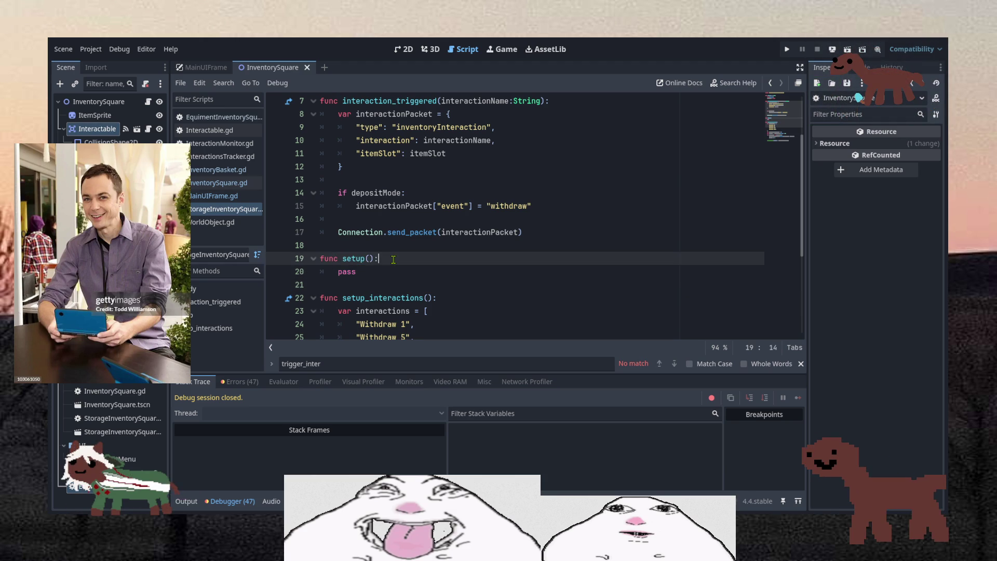
{"action": "triple_click", "coordinate": [393, 260]}
{"action": "left_click", "coordinate": [378, 274]}
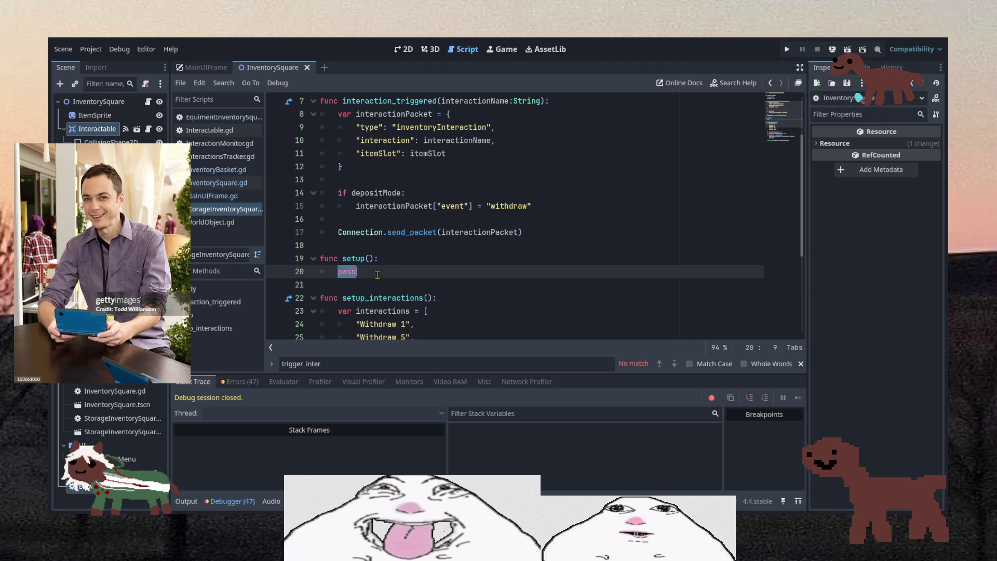
{"action": "scroll", "coordinate": [378, 274], "scroll_direction": "down", "scroll_amount": 4}
{"action": "scroll", "coordinate": [378, 271], "scroll_direction": "up", "scroll_amount": 6}
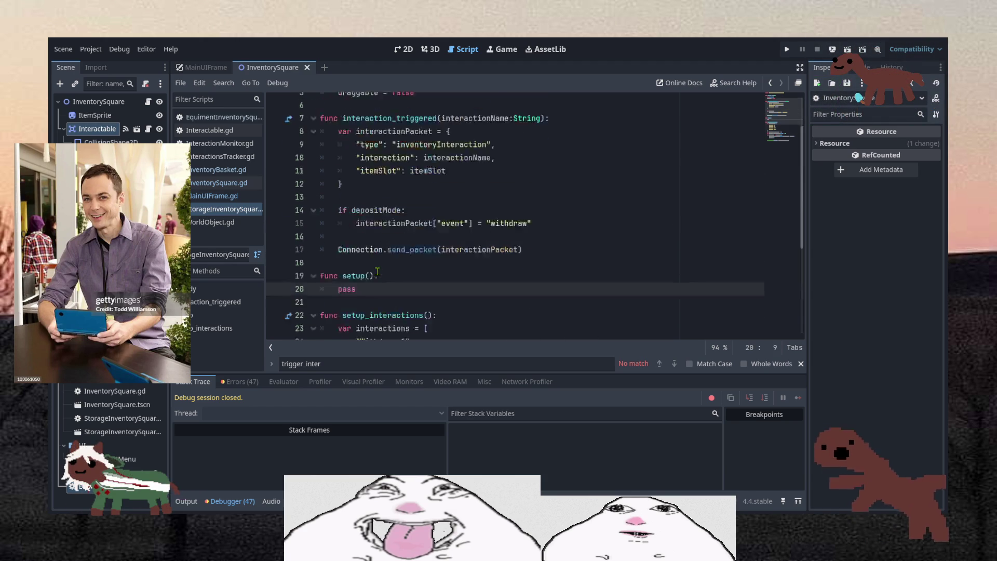
{"action": "scroll", "coordinate": [377, 271], "scroll_direction": "down", "scroll_amount": 4}
{"action": "scroll", "coordinate": [377, 271], "scroll_direction": "up", "scroll_amount": 4}
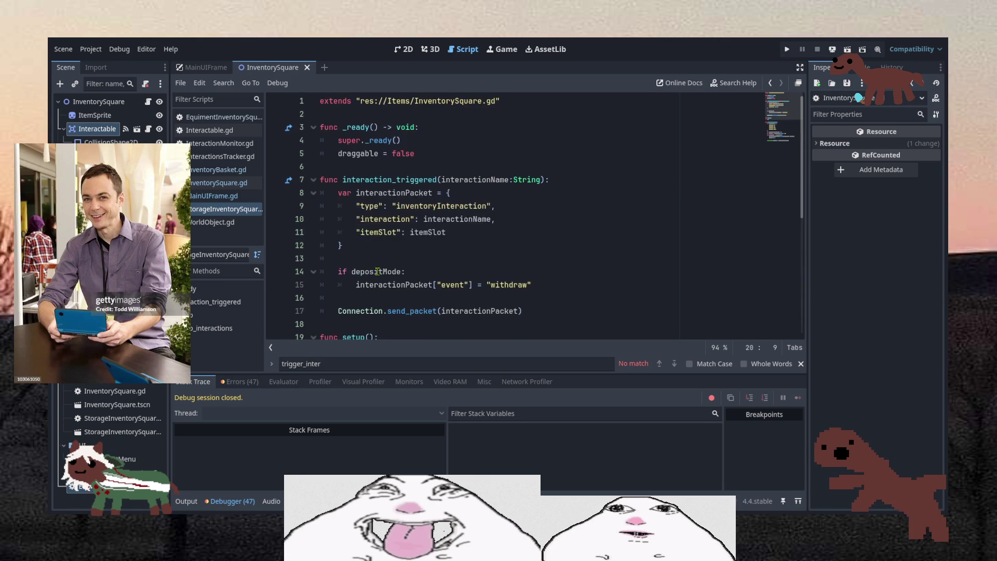
{"action": "scroll", "coordinate": [377, 271], "scroll_direction": "down", "scroll_amount": 1}
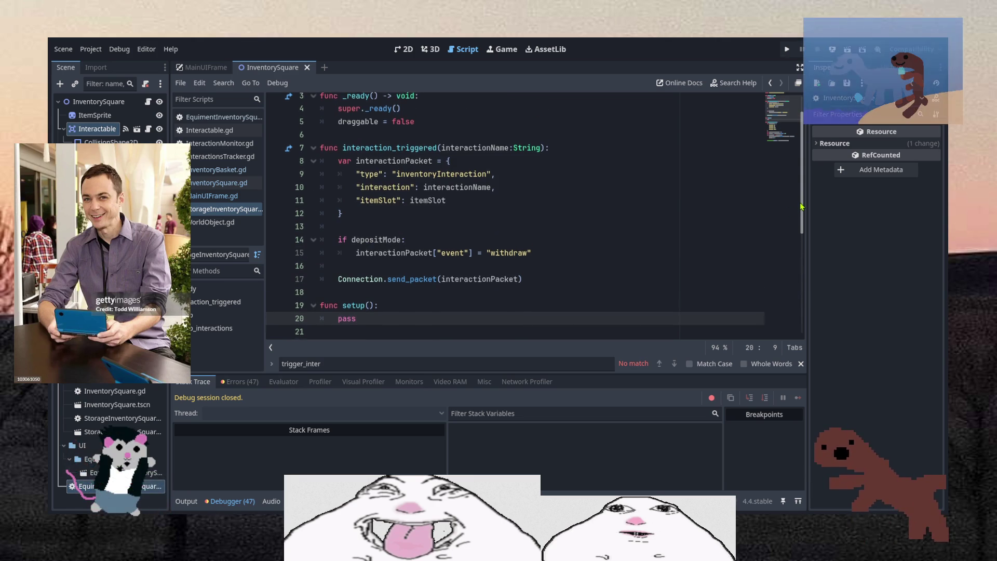
{"action": "left_click", "coordinate": [460, 247]}
{"action": "left_click", "coordinate": [459, 274]}
{"action": "left_click", "coordinate": [429, 325]}
{"action": "scroll", "coordinate": [423, 323], "scroll_direction": "down", "scroll_amount": 1}
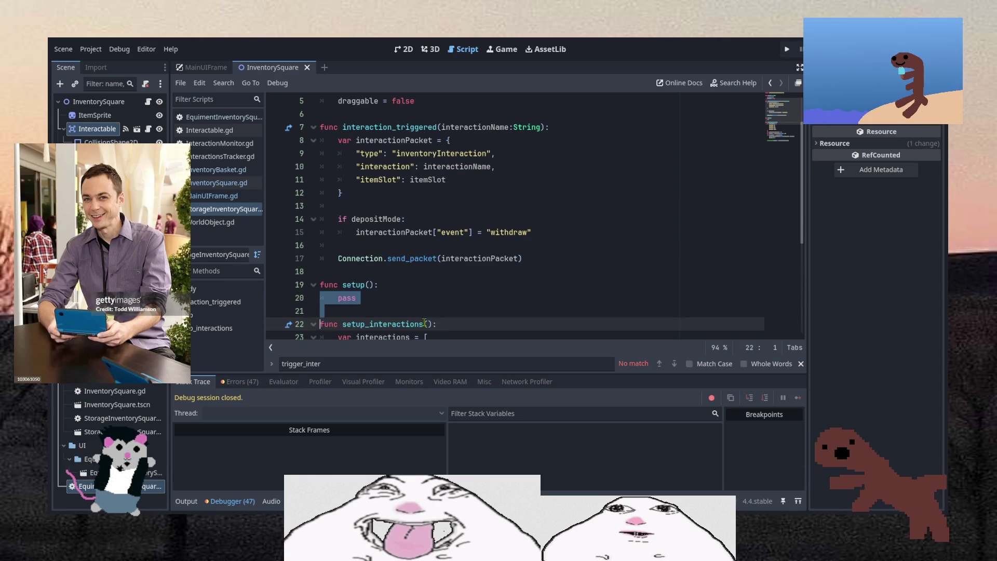
{"action": "left_click", "coordinate": [375, 306]}
{"action": "left_click", "coordinate": [375, 299]}
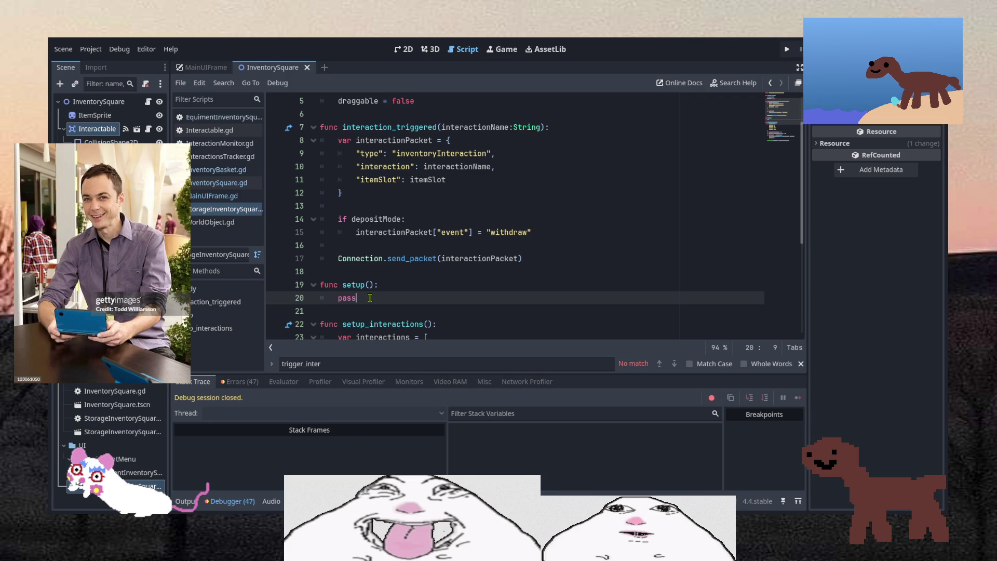
Delete the placeholder pass and the old variable lines at the top of the script
{"action": "scroll", "coordinate": [369, 298], "scroll_direction": "down", "scroll_amount": 3}
{"action": "scroll", "coordinate": [370, 298], "scroll_direction": "up", "scroll_amount": 1}
{"action": "key", "text": "ctrl+BackSpace"}
{"action": "key", "text": "ctrl+shift+k"}
{"action": "key", "text": "ctrl+shift+k"}
{"action": "key", "text": "ctrl+shift+k"}
{"action": "key", "text": "ctrl+Home"}
{"action": "key", "text": "Down"}
{"action": "key", "text": "ctrl+shift+k"}
{"action": "key", "text": "ctrl+shift+k"}
{"action": "key", "text": "ctrl+shift+k"}
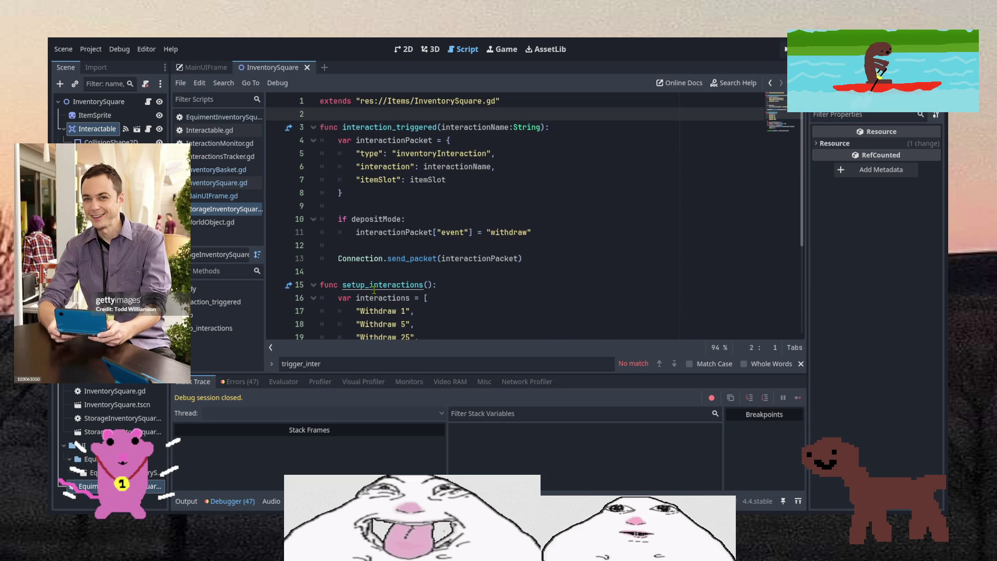
Add func _ready() -> void: calling super._ready() and setting draggable = false
{"action": "key", "text": "Return"}
{"action": "key", "text": "Return"}
{"action": "key", "text": "Up"}
{"action": "type", "text": "func _re"}
{"action": "key", "text": "Return"}
{"action": "key", "text": "Return"}
{"action": "type", "text": "draggable = false"}
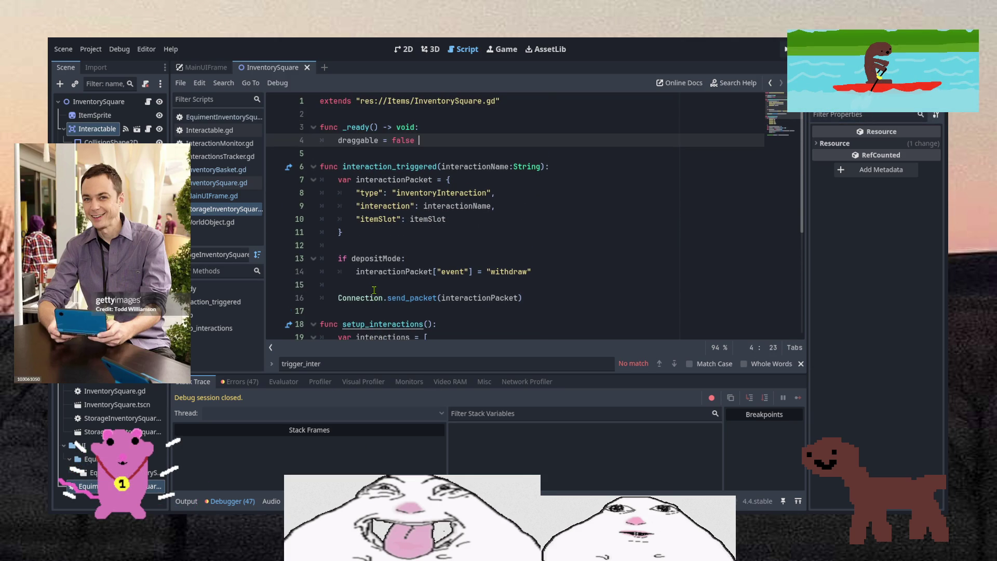
{"action": "key", "text": "Up"}
{"action": "key", "text": "Return"}
{"action": "type", "text": "super._ready()"}
{"action": "key", "text": "ctrl+z"}
{"action": "type", "text": "pass"}
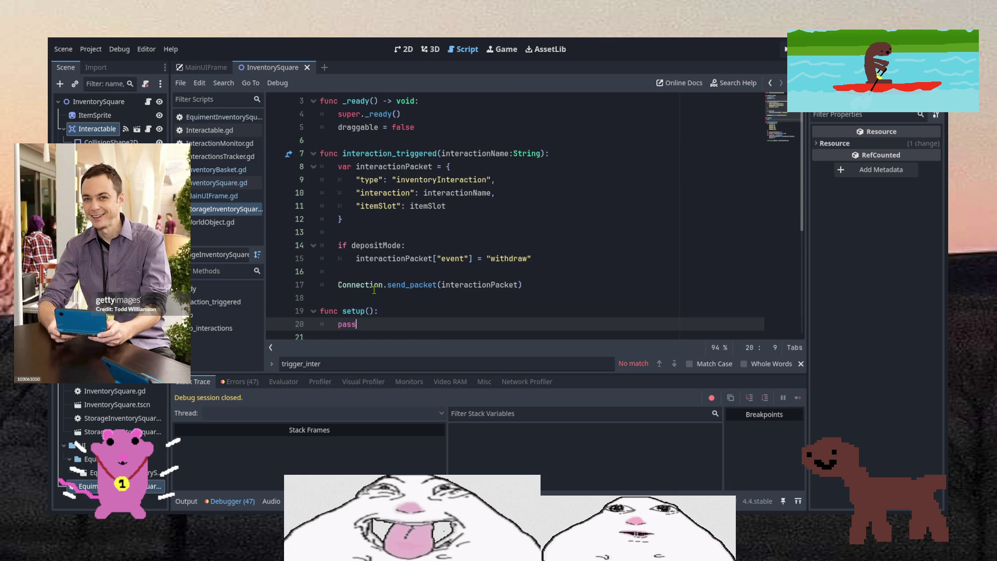
Delete the leftover setup function lines and save the storage square script
{"action": "scroll", "coordinate": [374, 290], "scroll_direction": "down", "scroll_amount": 2}
{"action": "scroll", "coordinate": [374, 289], "scroll_direction": "down", "scroll_amount": 2}
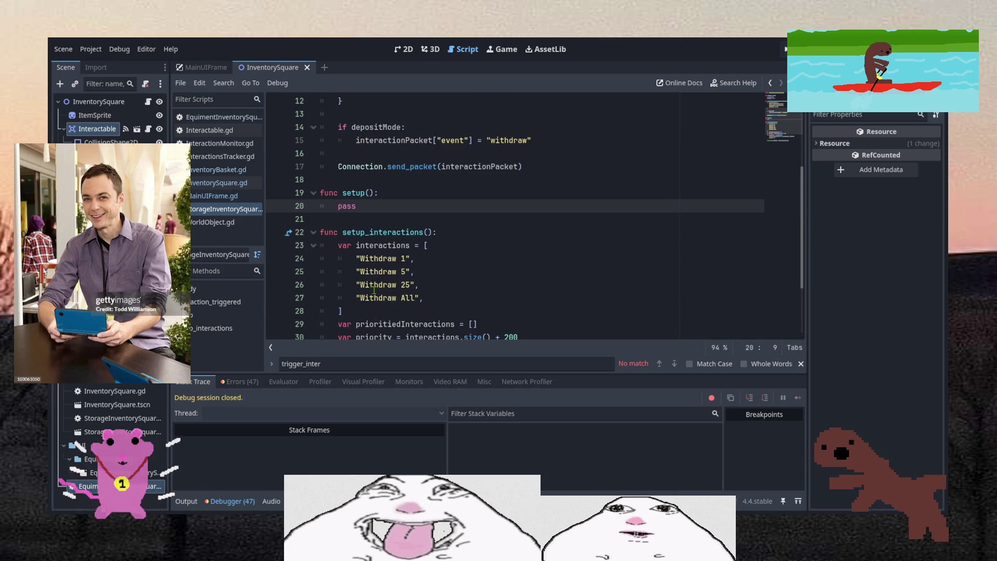
{"action": "scroll", "coordinate": [376, 271], "scroll_direction": "up", "scroll_amount": 4}
{"action": "scroll", "coordinate": [379, 245], "scroll_direction": "down", "scroll_amount": 4}
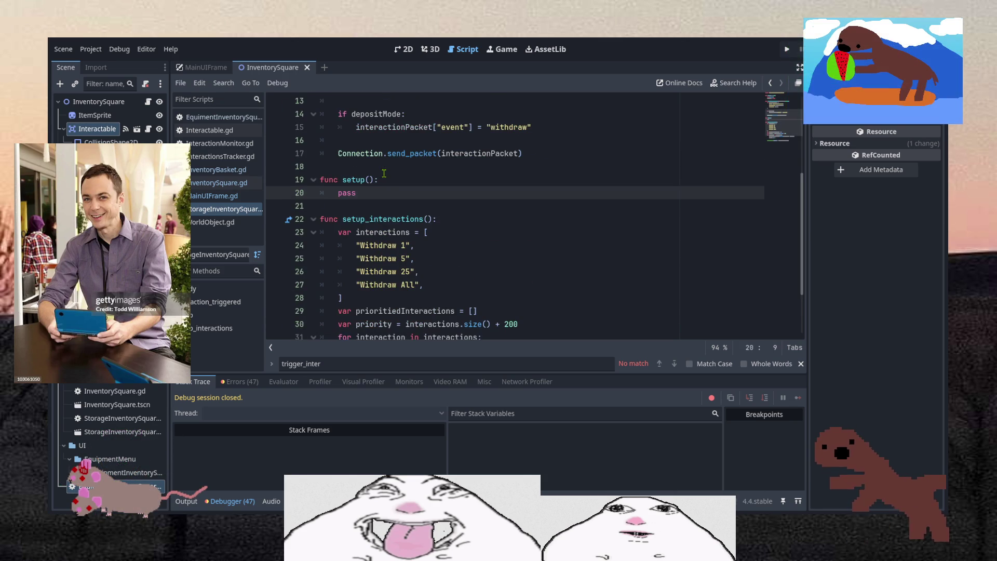
{"action": "scroll", "coordinate": [381, 275], "scroll_direction": "up", "scroll_amount": 3}
{"action": "mouse_move", "coordinate": [383, 309]}
{"action": "left_mouse_down"}
{"action": "mouse_move", "coordinate": [407, 284]}
{"action": "mouse_move", "coordinate": [530, 271]}
{"action": "left_mouse_up"}
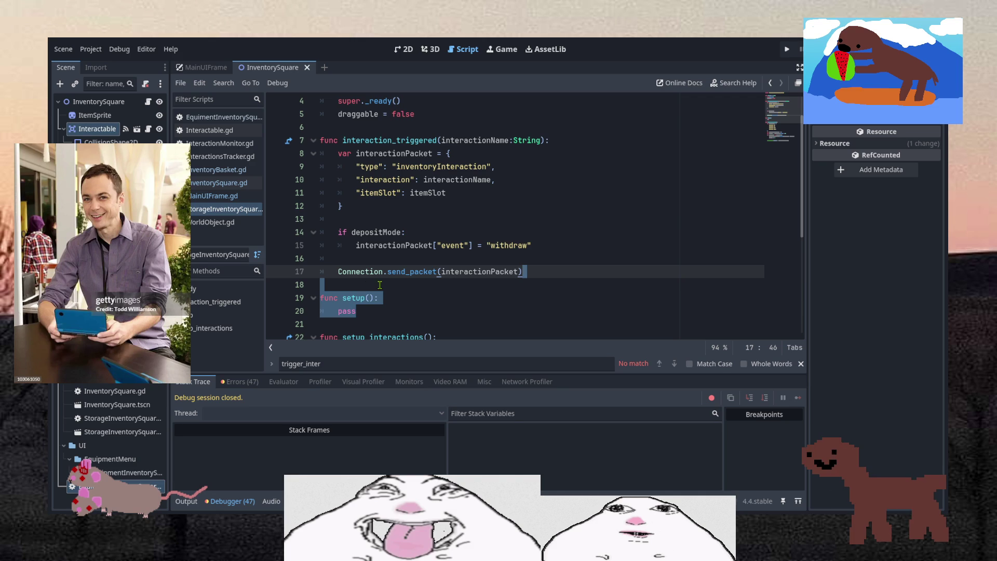
{"action": "key", "text": "BackSpace"}
{"action": "key", "text": "ctrl+s"}
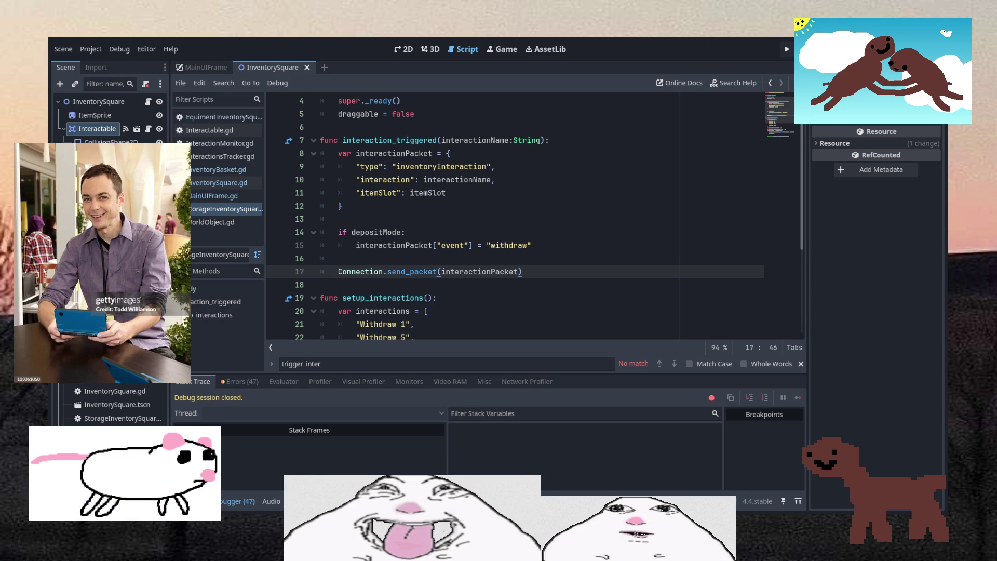
Find the swap_slots function near line 140 in InventorySquare.gd
{"action": "left_click", "coordinate": [455, 218]}
{"action": "scroll", "coordinate": [452, 218], "scroll_direction": "down", "scroll_amount": 4}
{"action": "scroll", "coordinate": [442, 215], "scroll_direction": "up", "scroll_amount": 5}
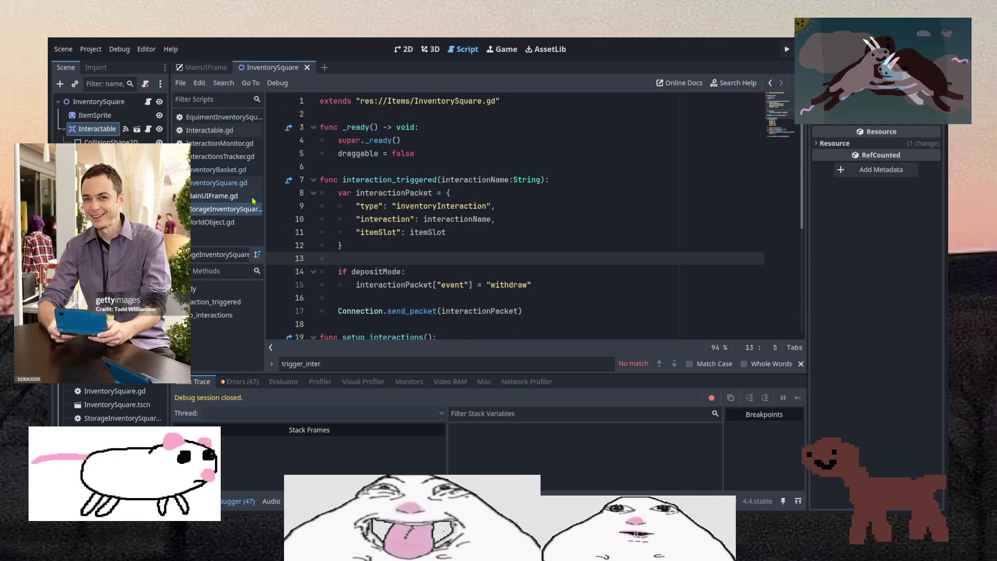
{"action": "left_click", "coordinate": [228, 182]}
{"action": "scroll", "coordinate": [413, 188], "scroll_direction": "down", "scroll_amount": 20}
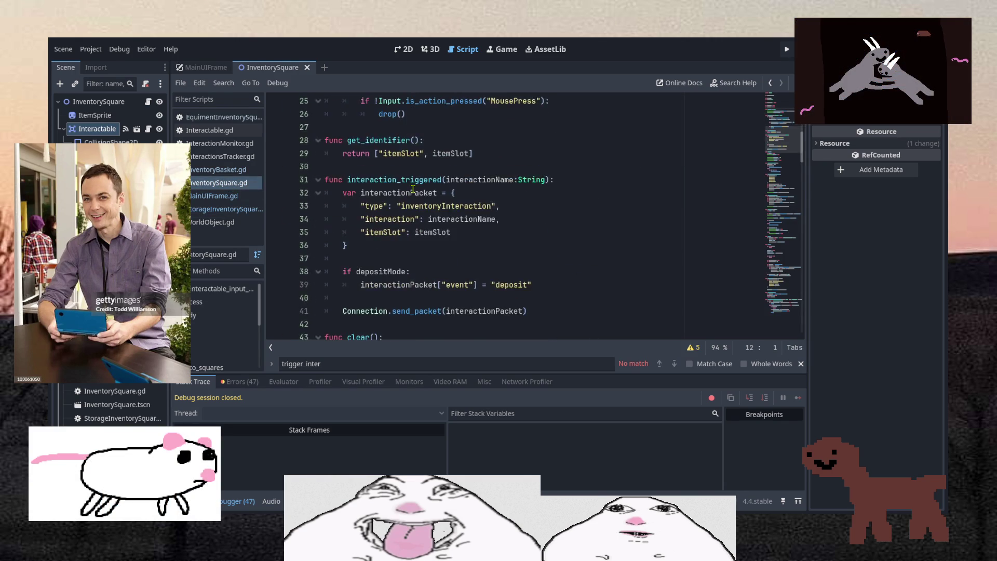
{"action": "scroll", "coordinate": [779, 268], "scroll_direction": "up", "scroll_amount": 2}
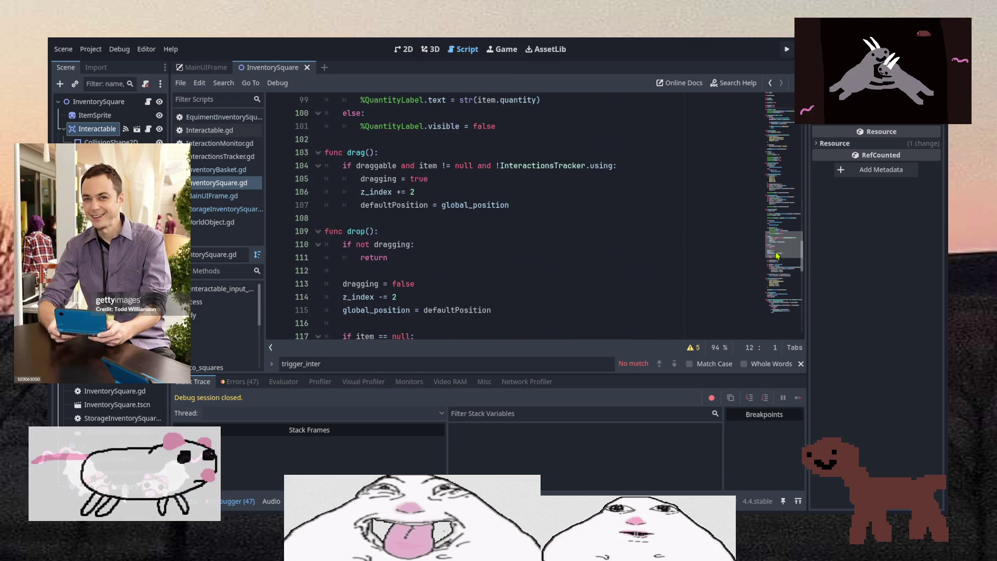
{"action": "scroll", "coordinate": [509, 231], "scroll_direction": "down", "scroll_amount": 4}
{"action": "scroll", "coordinate": [509, 231], "scroll_direction": "down", "scroll_amount": 1}
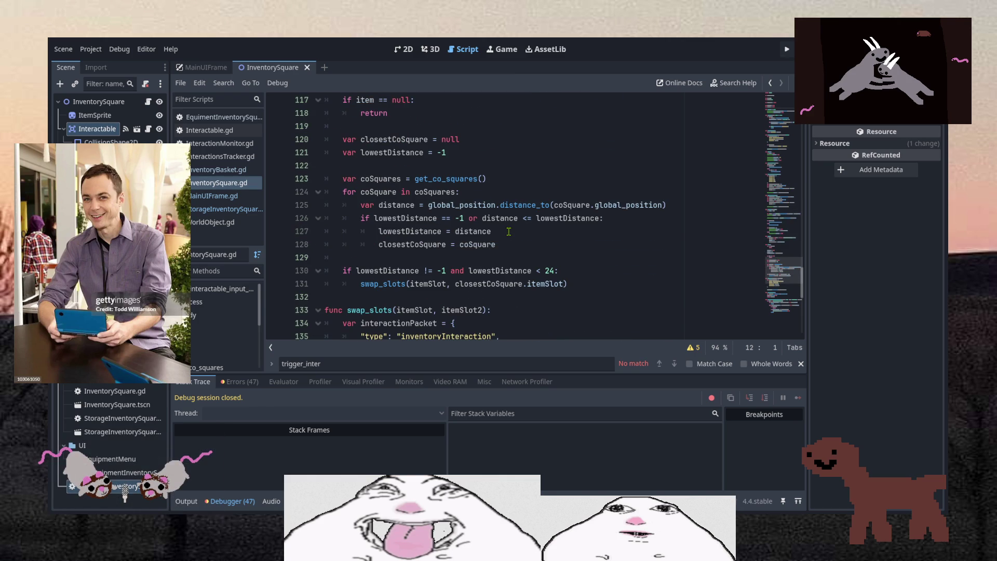
{"action": "scroll", "coordinate": [509, 231], "scroll_direction": "down", "scroll_amount": 3}
{"action": "left_click", "coordinate": [509, 231]}
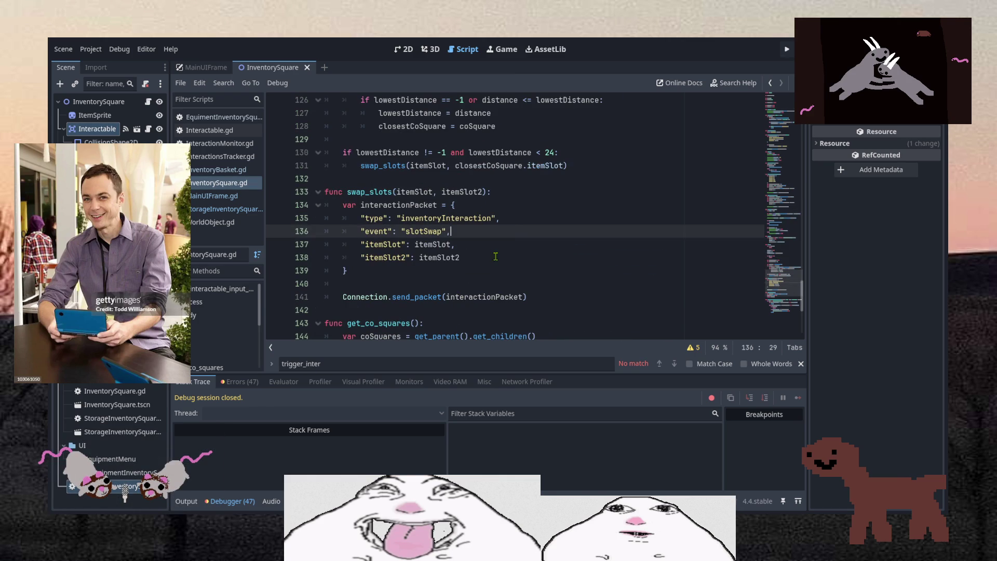
{"action": "left_click", "coordinate": [520, 257]}
{"action": "left_click_drag", "start_coordinate": [529, 297], "coordinate": [536, 282]}
{"action": "left_click", "coordinate": [533, 302]}
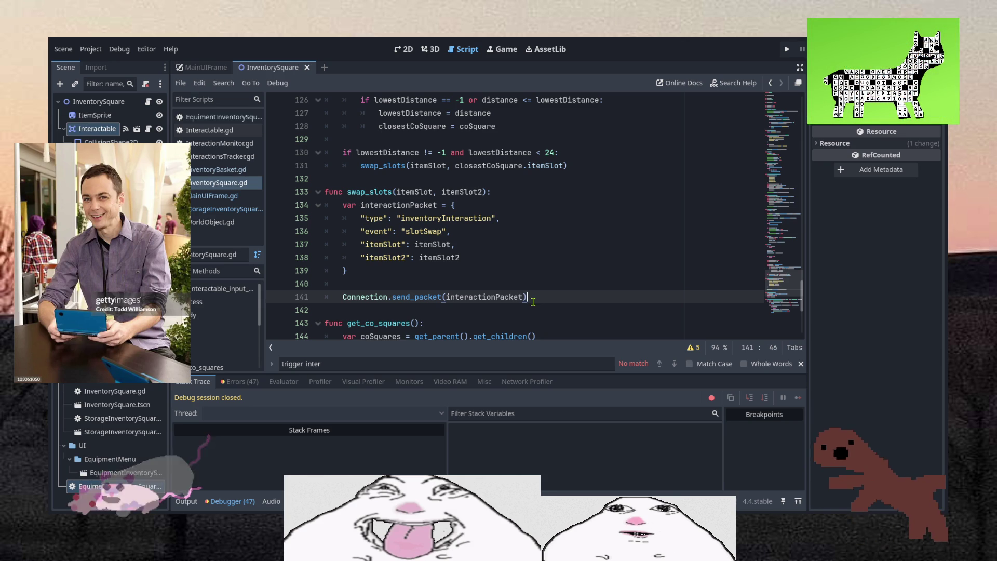
Select the whole swap_slots function, lines 133–141, and bring up Interactable.gd
{"action": "left_click", "coordinate": [556, 267]}
{"action": "left_click", "coordinate": [567, 281]}
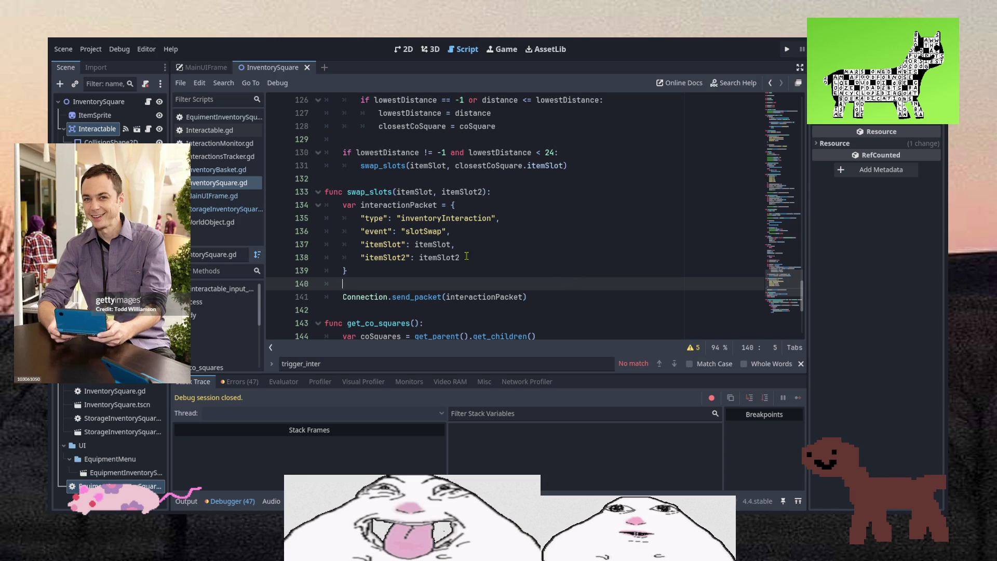
{"action": "scroll", "coordinate": [568, 281], "scroll_direction": "down", "scroll_amount": 5}
{"action": "scroll", "coordinate": [581, 275], "scroll_direction": "up", "scroll_amount": 7}
{"action": "scroll", "coordinate": [596, 272], "scroll_direction": "down", "scroll_amount": 2}
{"action": "left_click", "coordinate": [596, 272]}
{"action": "left_click", "coordinate": [535, 296]}
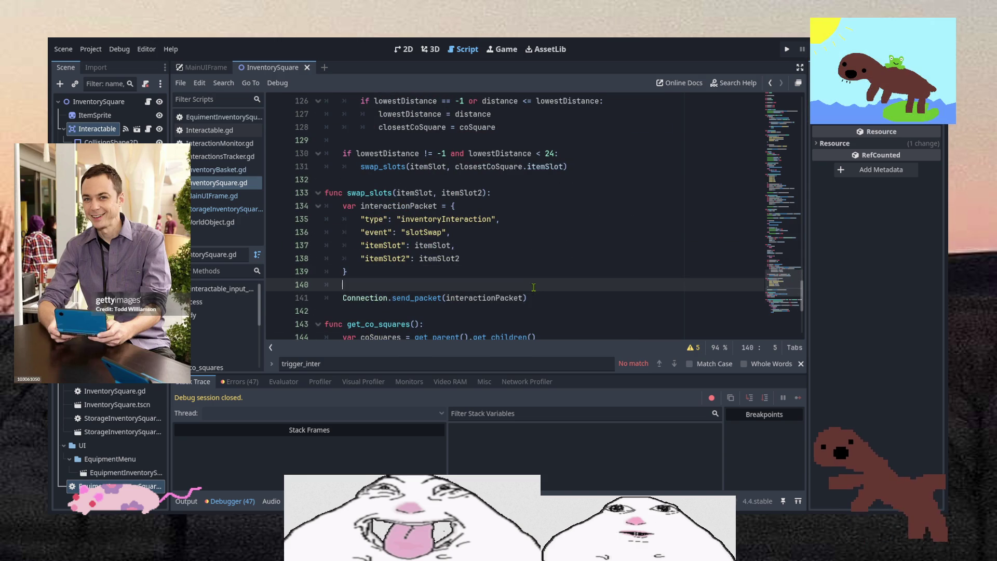
{"action": "left_click", "coordinate": [573, 310]}
{"action": "left_click", "coordinate": [576, 303]}
{"action": "left_click_drag", "start_coordinate": [577, 304], "coordinate": [318, 194]}
{"action": "key", "text": "ctrl+c"}
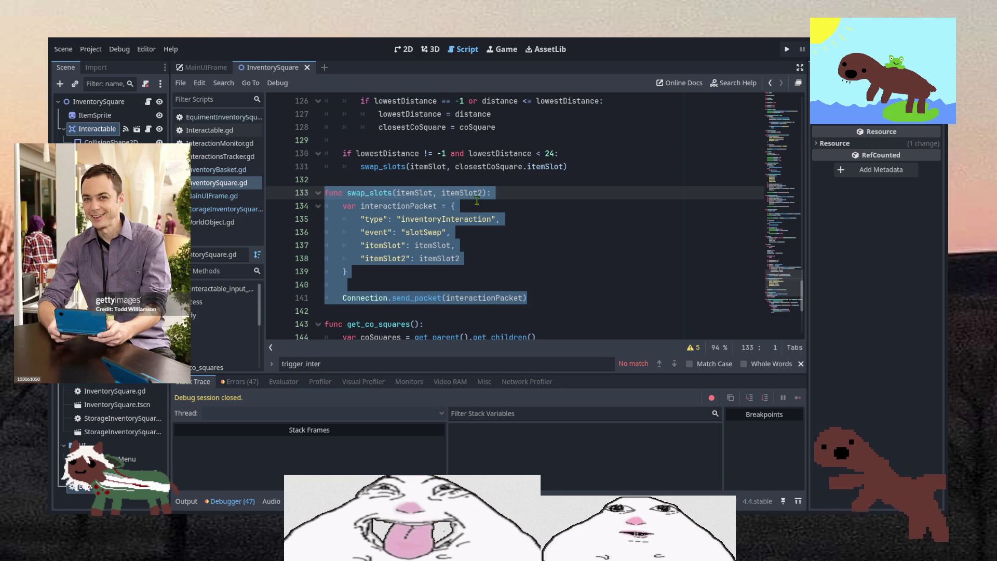
{"action": "left_click", "coordinate": [209, 130]}
{"action": "scroll", "coordinate": [347, 183], "scroll_direction": "up", "scroll_amount": 2}
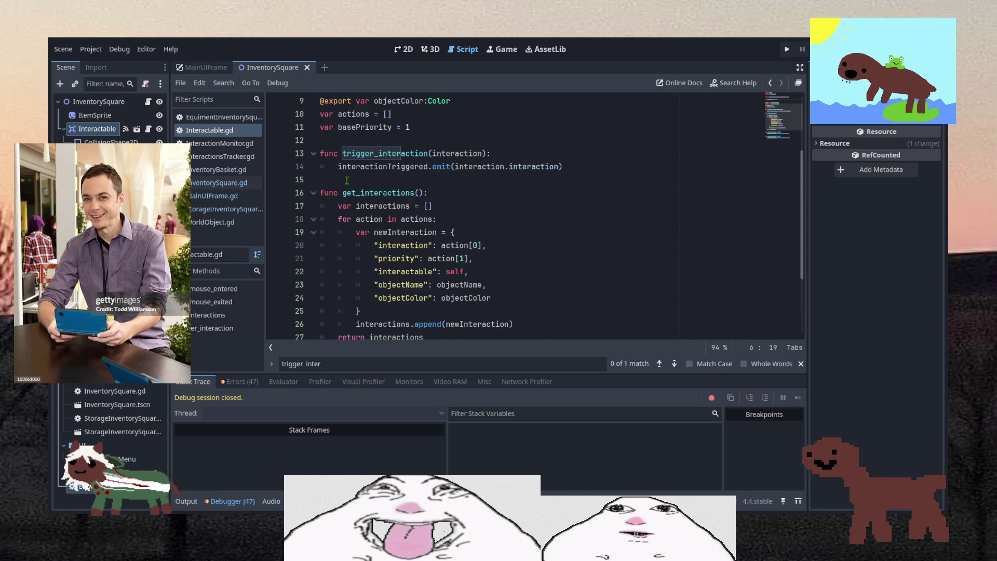
Paste the copied swap_slots function after line 28 of Interactable.gd
{"action": "scroll", "coordinate": [347, 184], "scroll_direction": "down", "scroll_amount": 3}
{"action": "left_click", "coordinate": [346, 259]}
{"action": "left_click", "coordinate": [345, 244]}
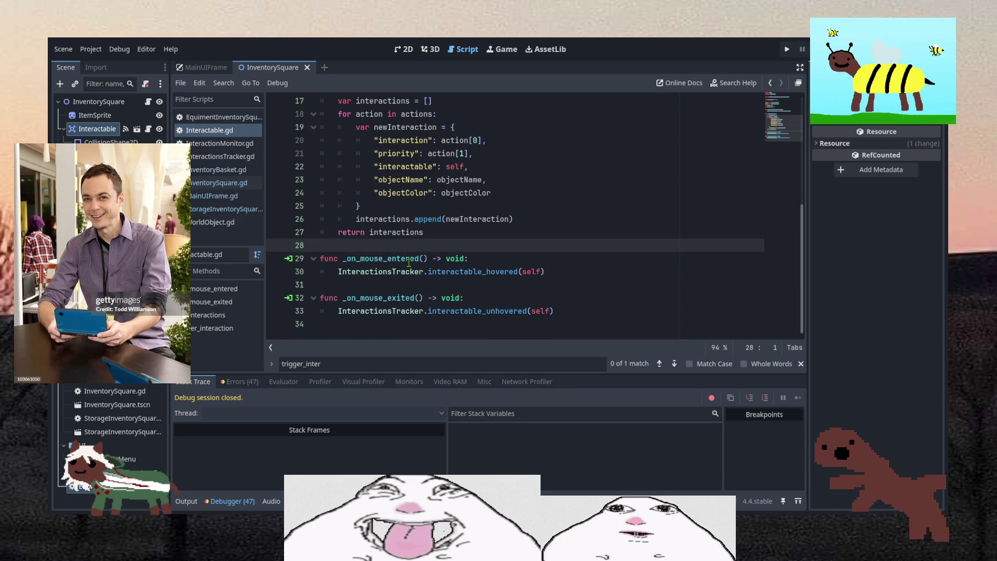
{"action": "key", "text": "Return"}
{"action": "key", "text": "ctrl+v"}
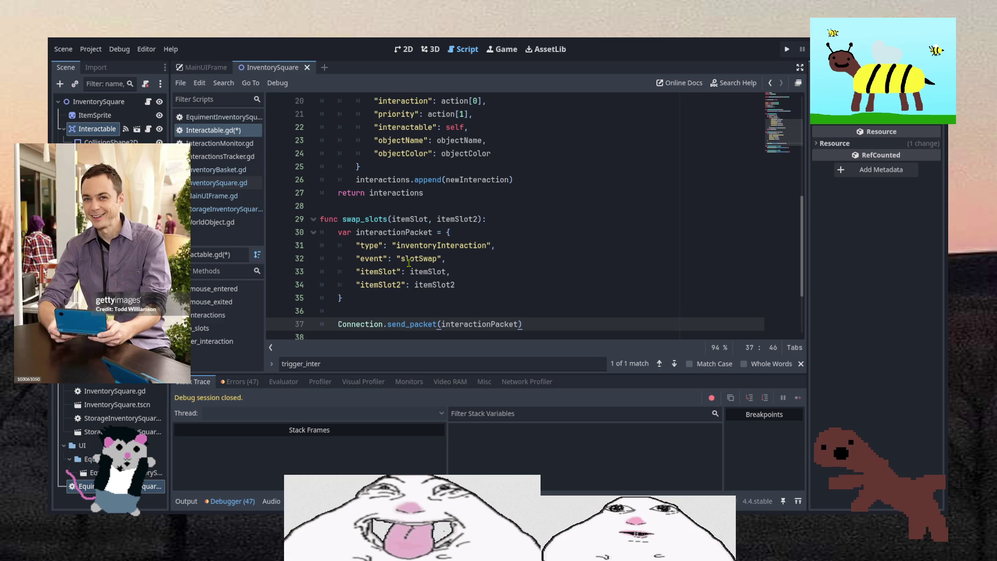
{"action": "scroll", "coordinate": [409, 263], "scroll_direction": "down", "scroll_amount": 2}
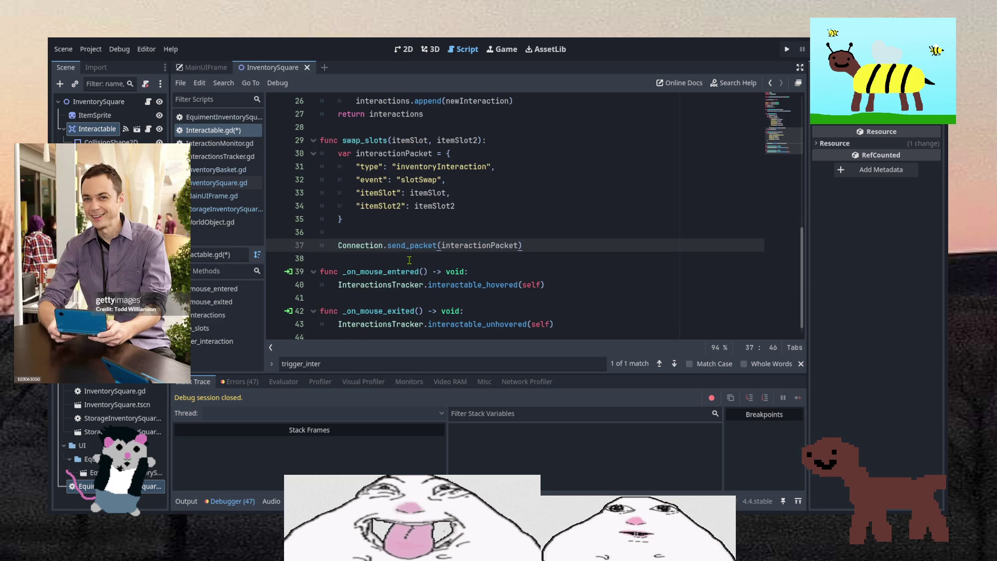
{"action": "scroll", "coordinate": [409, 259], "scroll_direction": "up", "scroll_amount": 3}
{"action": "scroll", "coordinate": [453, 260], "scroll_direction": "down", "scroll_amount": 2}
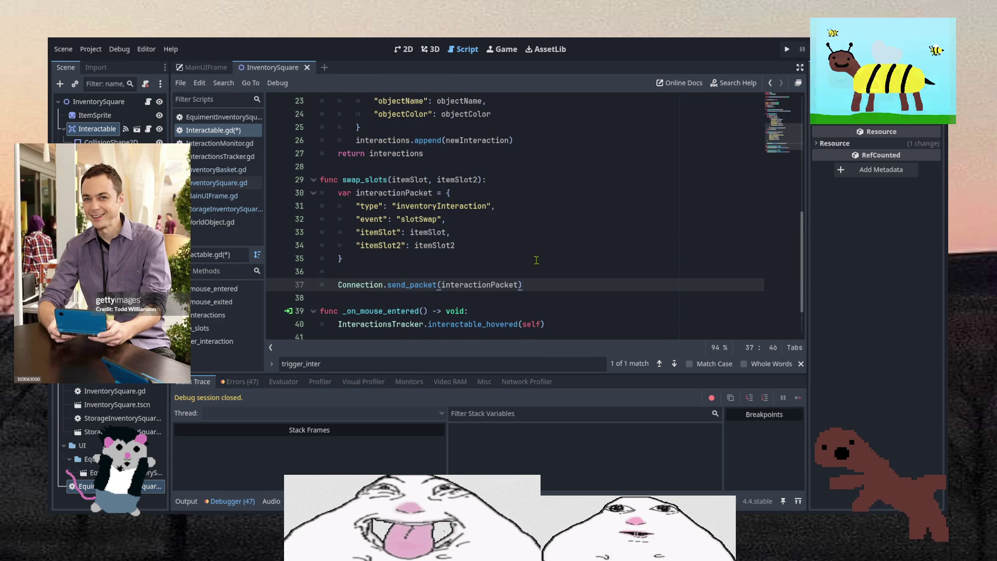
{"action": "scroll", "coordinate": [454, 260], "scroll_direction": "up", "scroll_amount": 1}
{"action": "scroll", "coordinate": [516, 244], "scroll_direction": "down", "scroll_amount": 2}
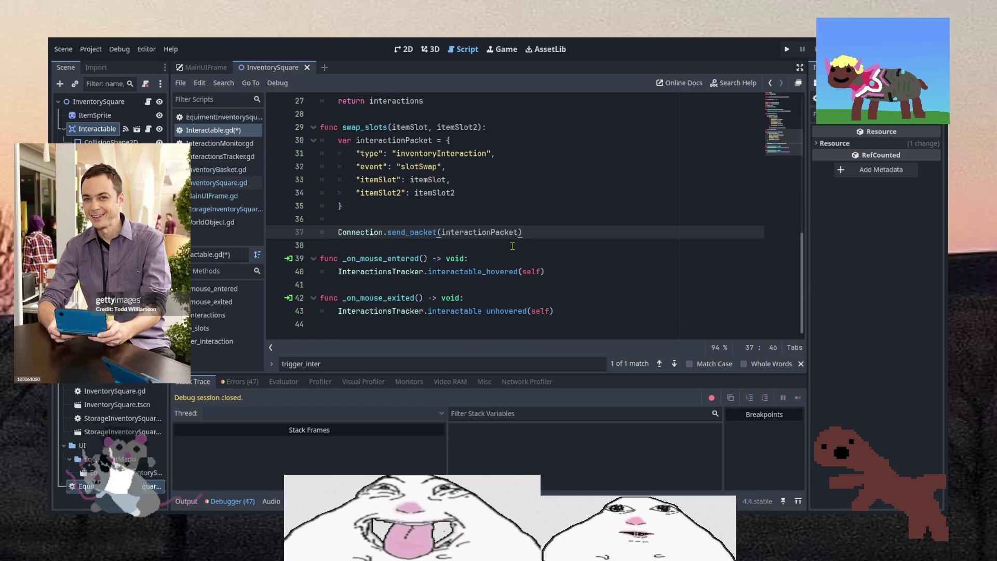
{"action": "scroll", "coordinate": [512, 246], "scroll_direction": "up", "scroll_amount": 2}
{"action": "scroll", "coordinate": [512, 247], "scroll_direction": "down", "scroll_amount": 2}
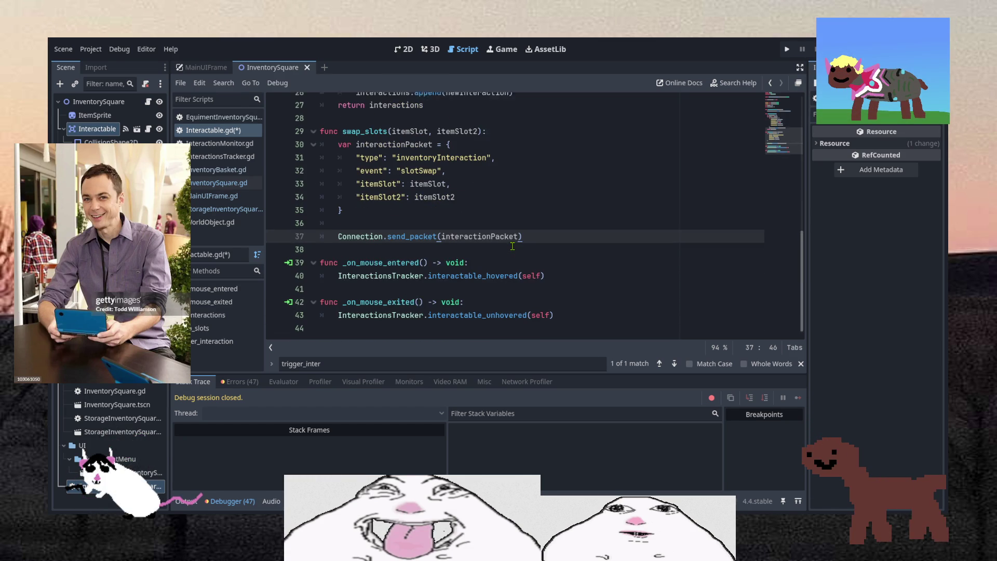
{"action": "scroll", "coordinate": [512, 245], "scroll_direction": "up", "scroll_amount": 2}
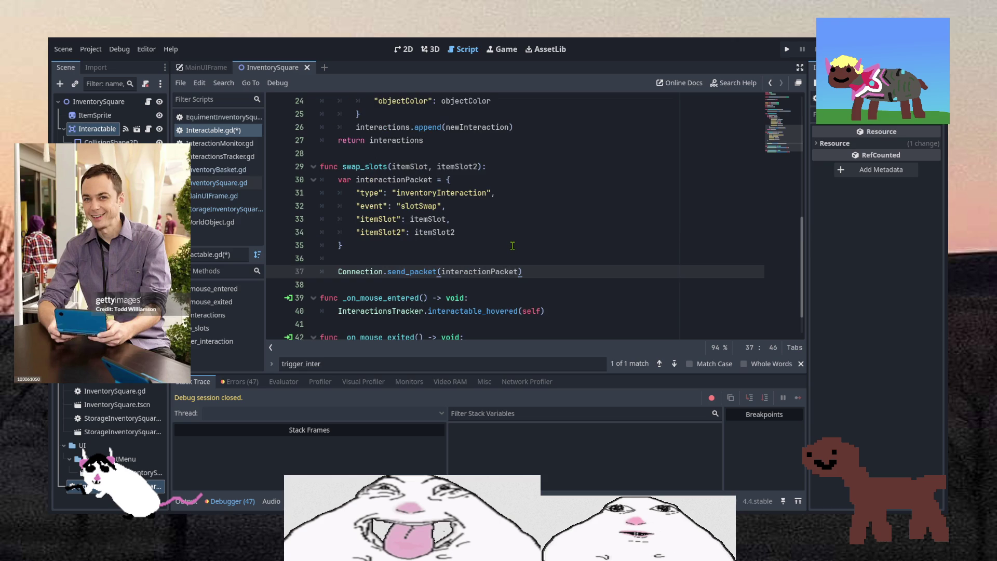
Undo the paste, save Interactable.gd, and return to InventorySquare.gd
{"action": "left_click", "coordinate": [494, 302]}
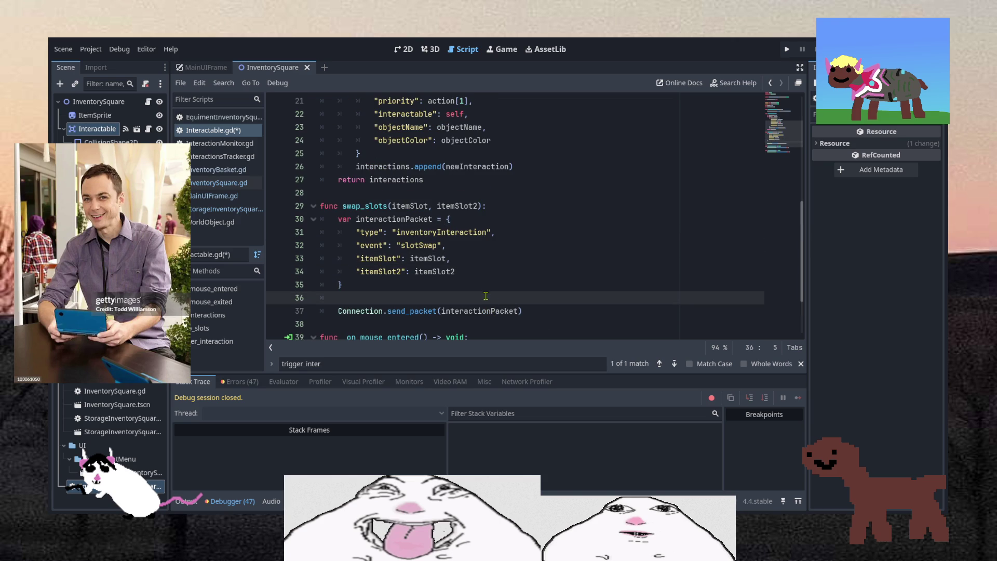
{"action": "scroll", "coordinate": [483, 290], "scroll_direction": "up", "scroll_amount": 6}
{"action": "scroll", "coordinate": [483, 290], "scroll_direction": "down", "scroll_amount": 8}
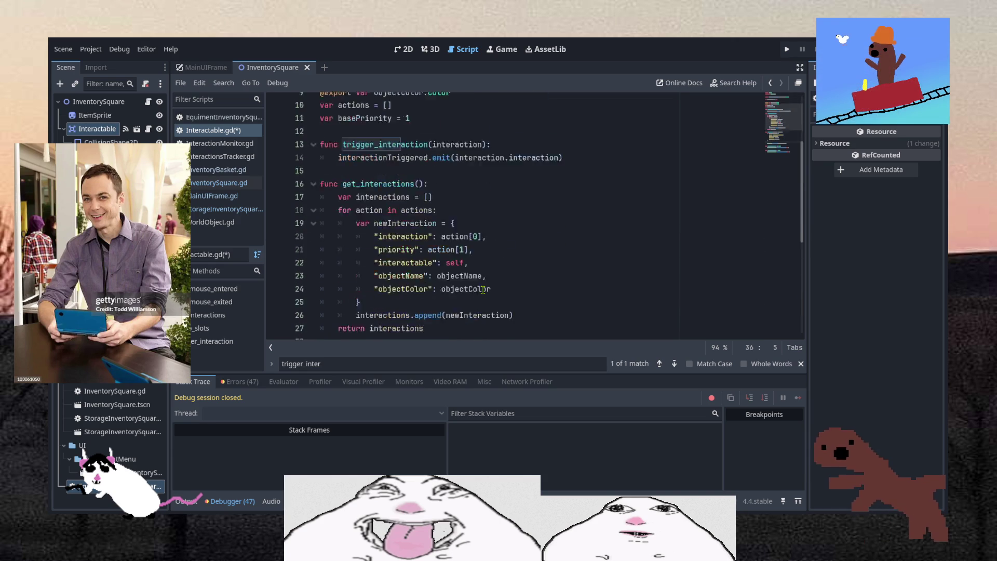
{"action": "key", "text": "ctrl+z"}
{"action": "key", "text": "ctrl+z"}
{"action": "key", "text": "ctrl+s"}
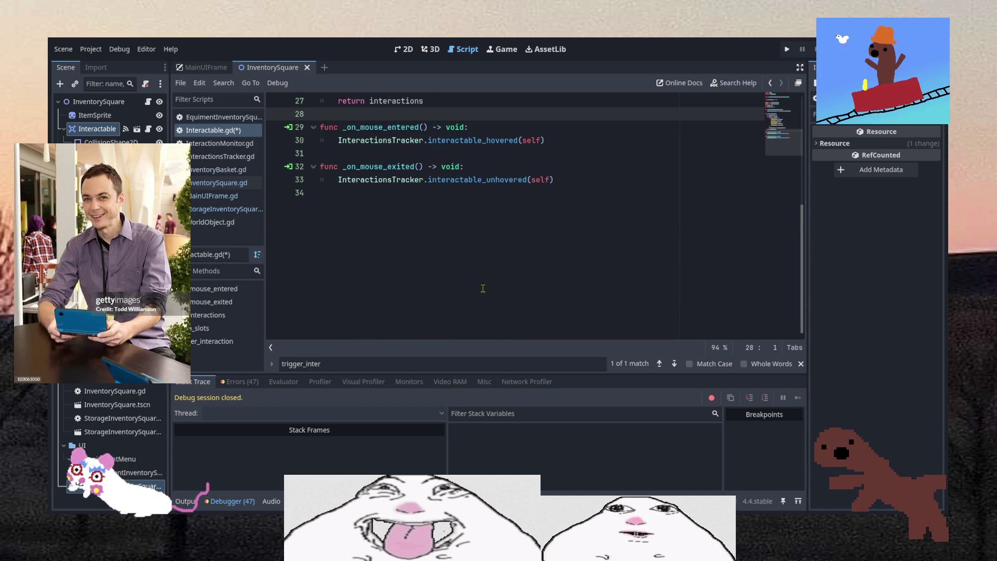
{"action": "scroll", "coordinate": [438, 252], "scroll_direction": "up", "scroll_amount": 6}
{"action": "left_click", "coordinate": [227, 187]}
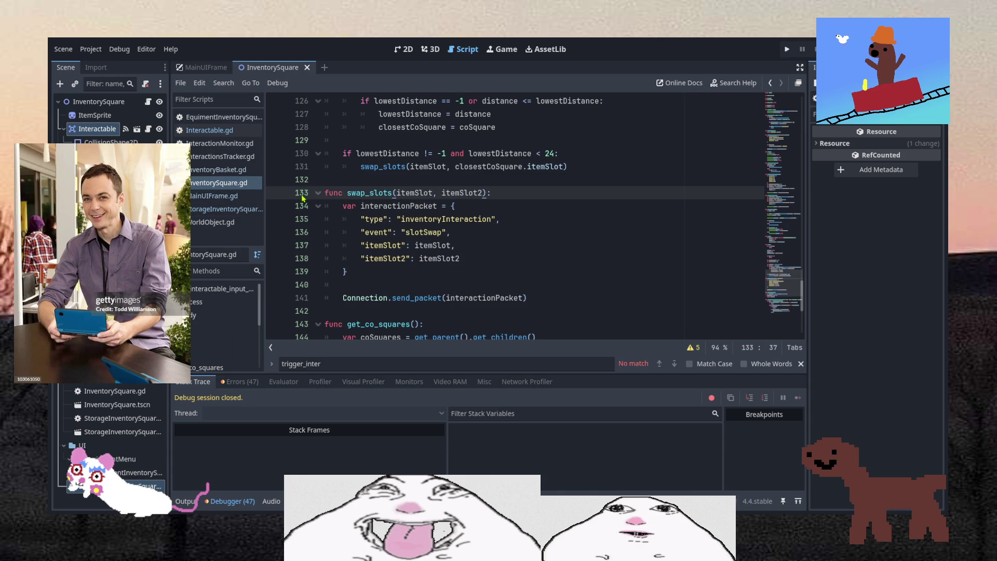
Paste swap_slots into StorageInventorySquare.gd below interaction_triggered's send_packet call
{"action": "left_click", "coordinate": [224, 169]}
{"action": "left_click", "coordinate": [224, 183]}
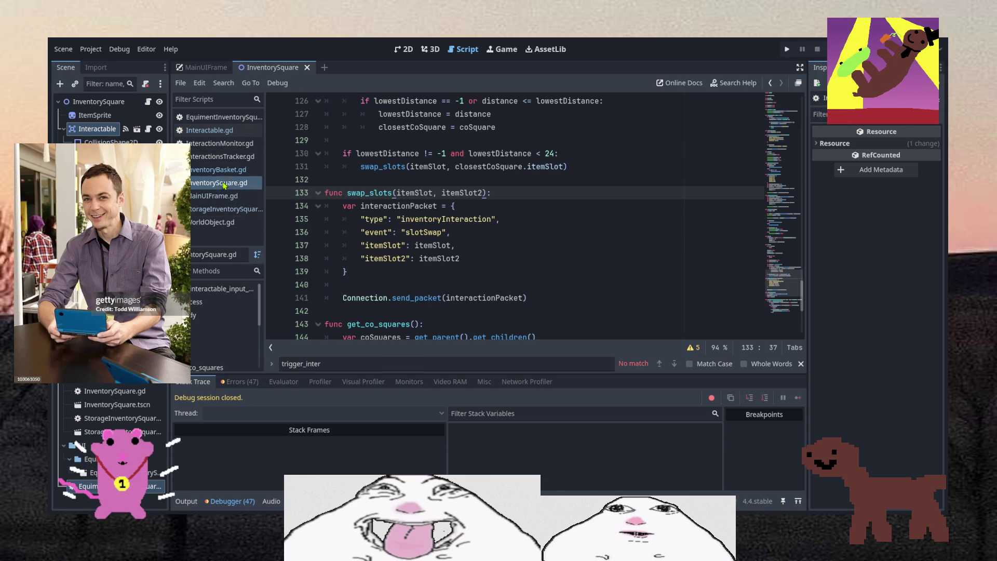
{"action": "left_click", "coordinate": [225, 209]}
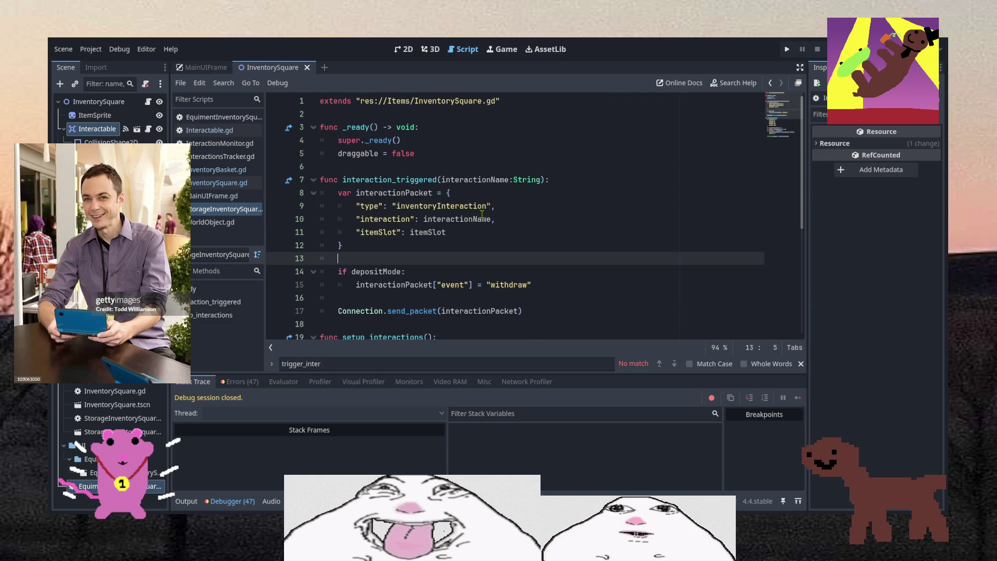
{"action": "left_click", "coordinate": [461, 245]}
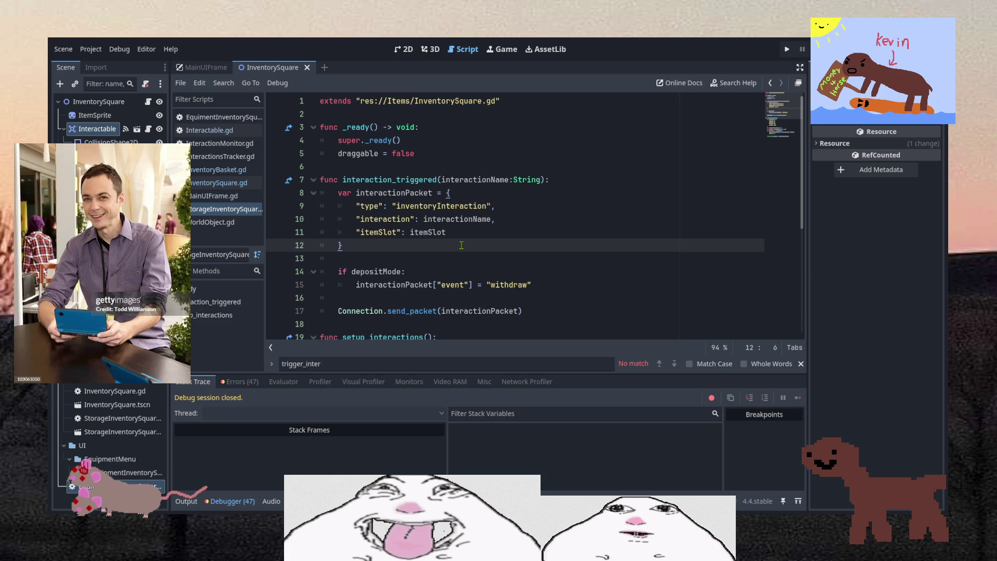
{"action": "scroll", "coordinate": [461, 245], "scroll_direction": "down", "scroll_amount": 2}
{"action": "left_click", "coordinate": [410, 246]}
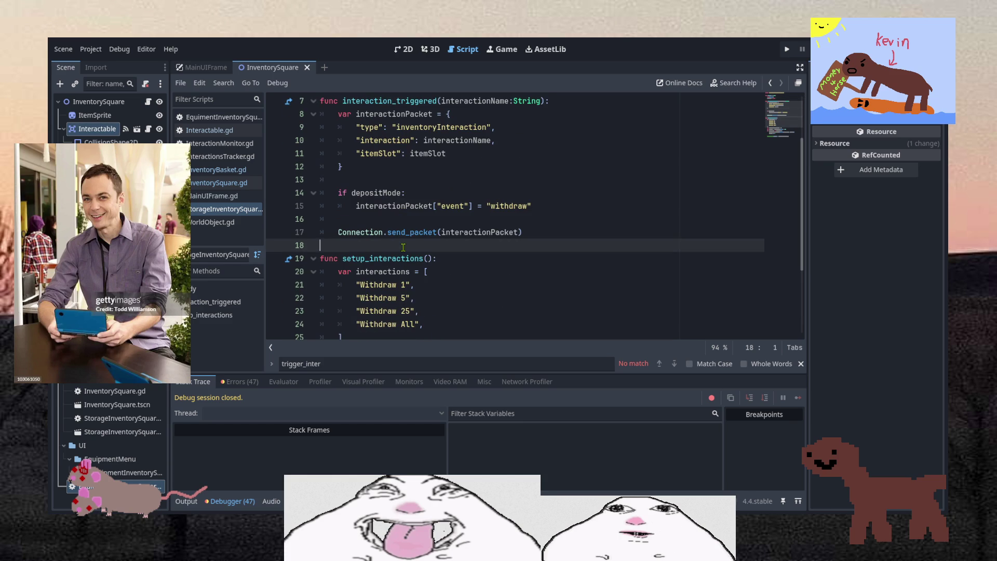
{"action": "key", "text": "ctrl+v"}
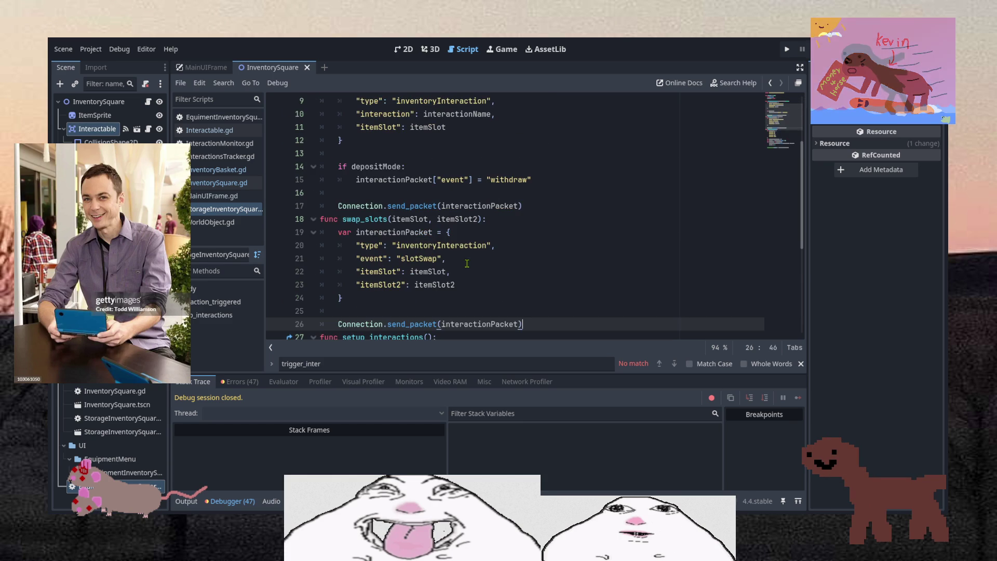
Separate the pasted swap_slots with blank lines, then compare against InventorySquare.gd
{"action": "key", "text": "Return"}
{"action": "key", "text": "BackSpace"}
{"action": "left_click", "coordinate": [489, 235]}
{"action": "left_click", "coordinate": [524, 193]}
{"action": "key", "text": "Return"}
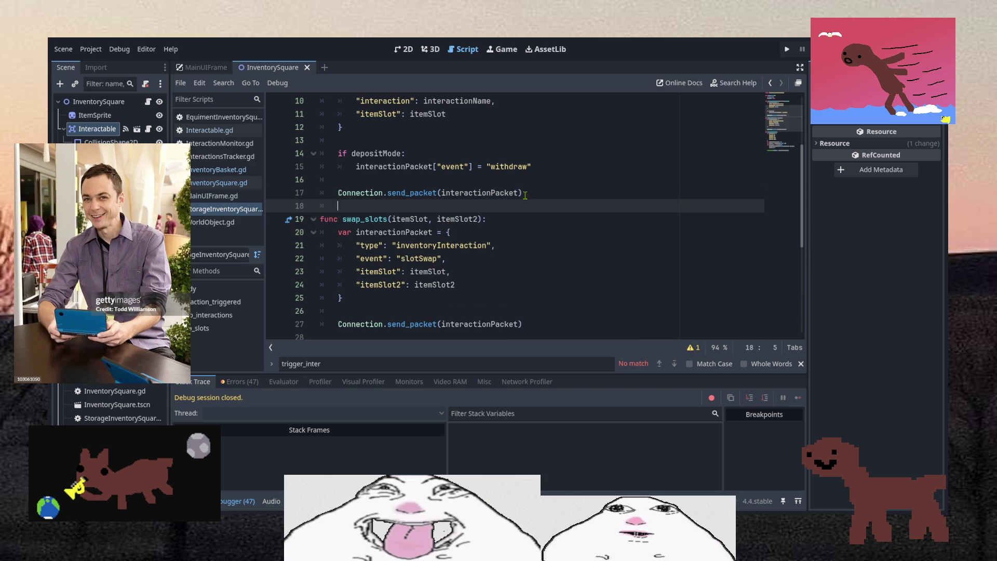
{"action": "left_click", "coordinate": [486, 233]}
{"action": "left_click", "coordinate": [463, 258]}
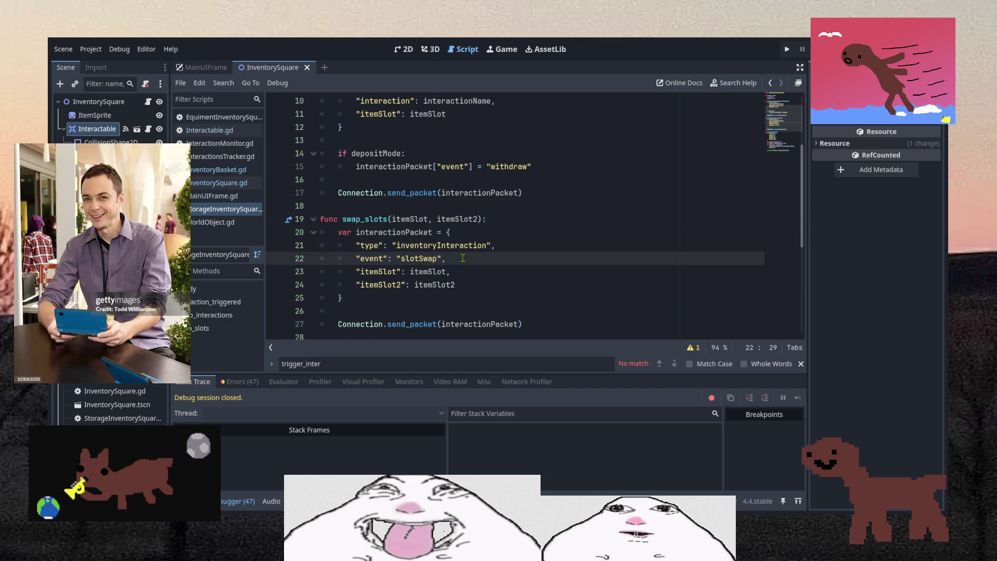
{"action": "scroll", "coordinate": [463, 258], "scroll_direction": "up", "scroll_amount": 1}
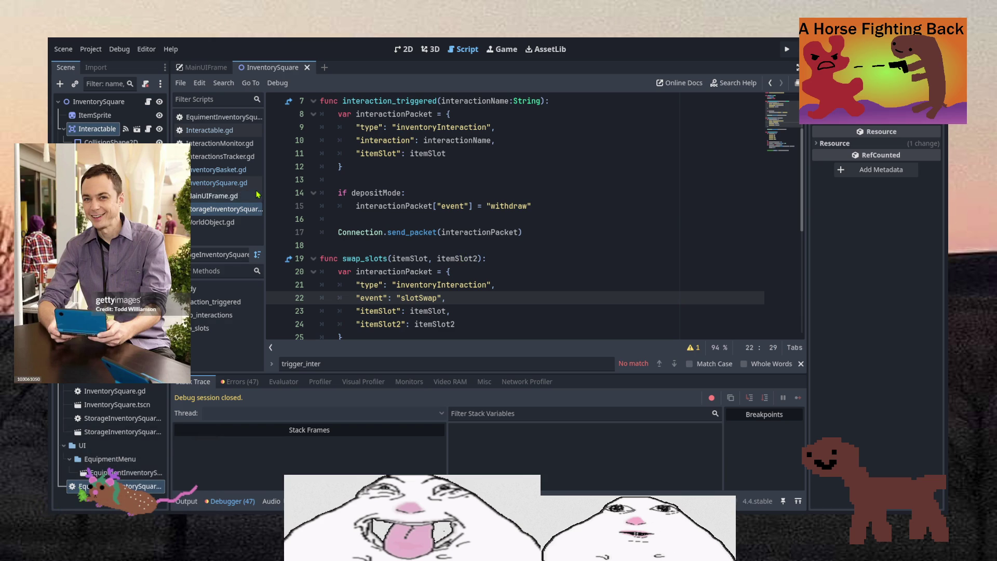
{"action": "left_click", "coordinate": [223, 183]}
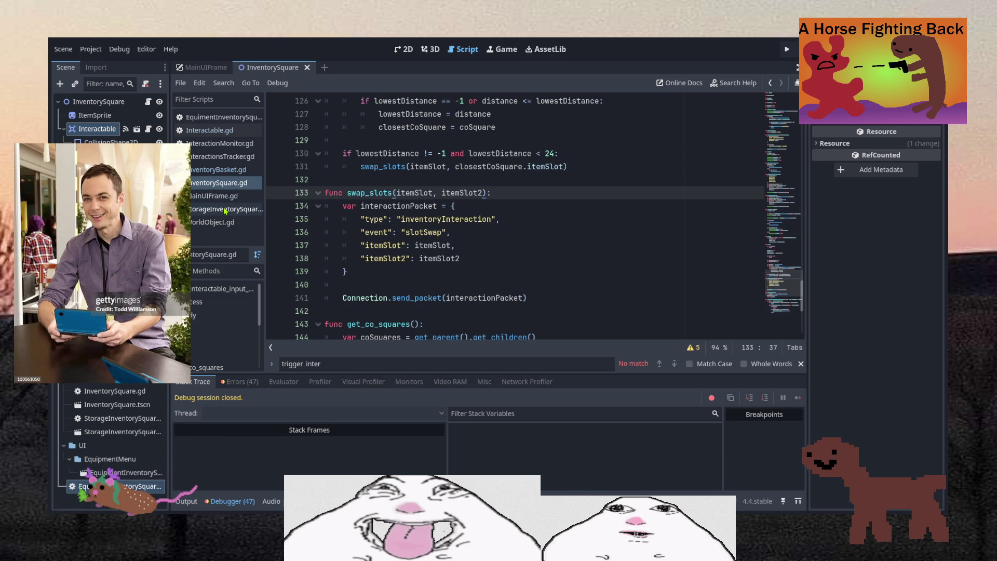
{"action": "scroll", "coordinate": [317, 202], "scroll_direction": "up", "scroll_amount": 4}
{"action": "scroll", "coordinate": [317, 201], "scroll_direction": "up", "scroll_amount": 15}
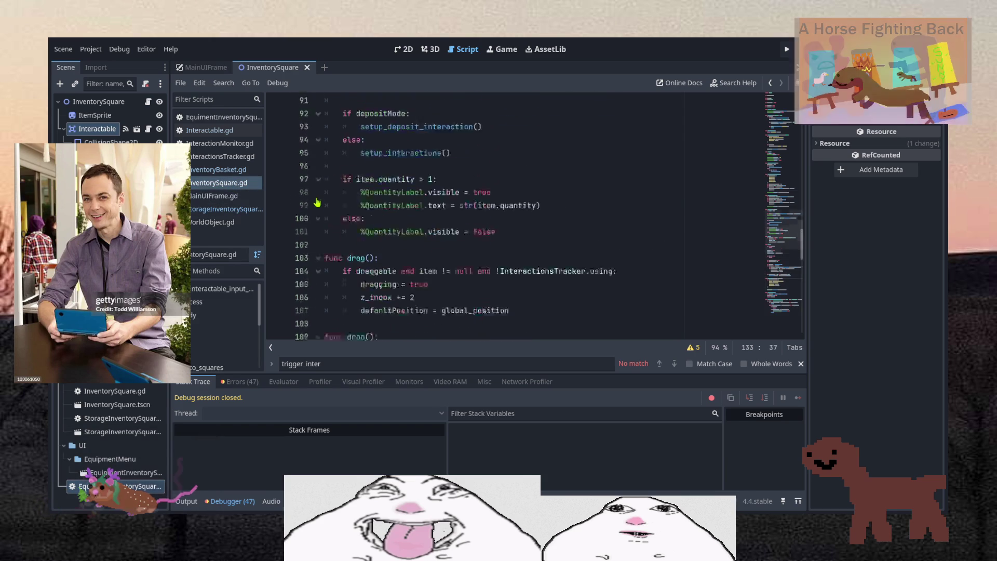
{"action": "scroll", "coordinate": [319, 201], "scroll_direction": "up", "scroll_amount": 11}
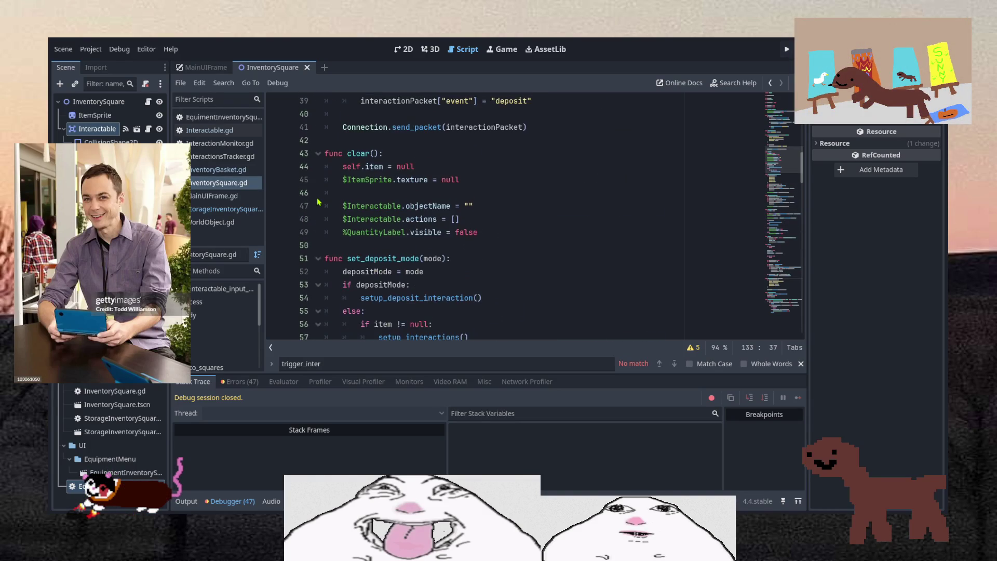
{"action": "scroll", "coordinate": [319, 201], "scroll_direction": "down", "scroll_amount": 2}
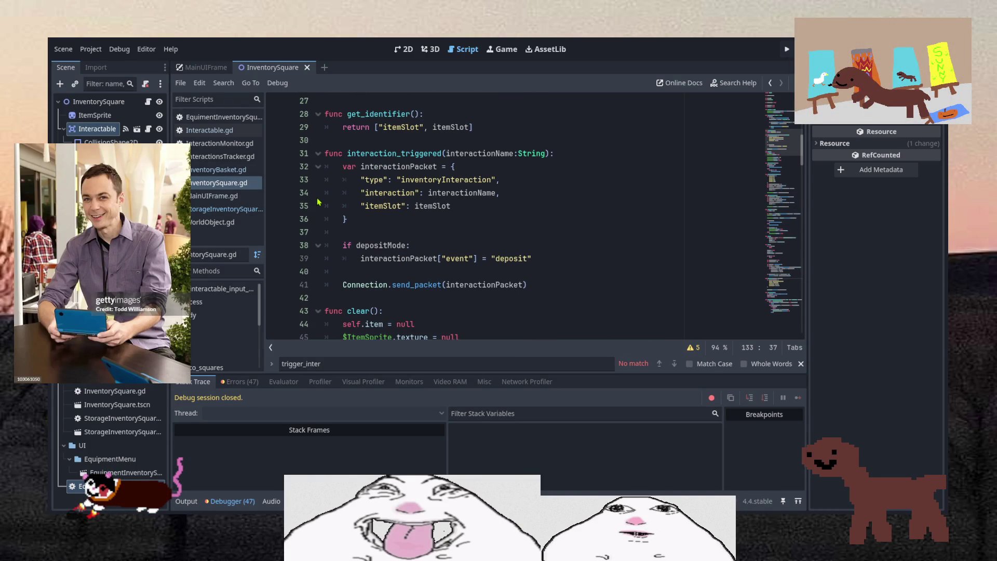
{"action": "left_click", "coordinate": [221, 210]}
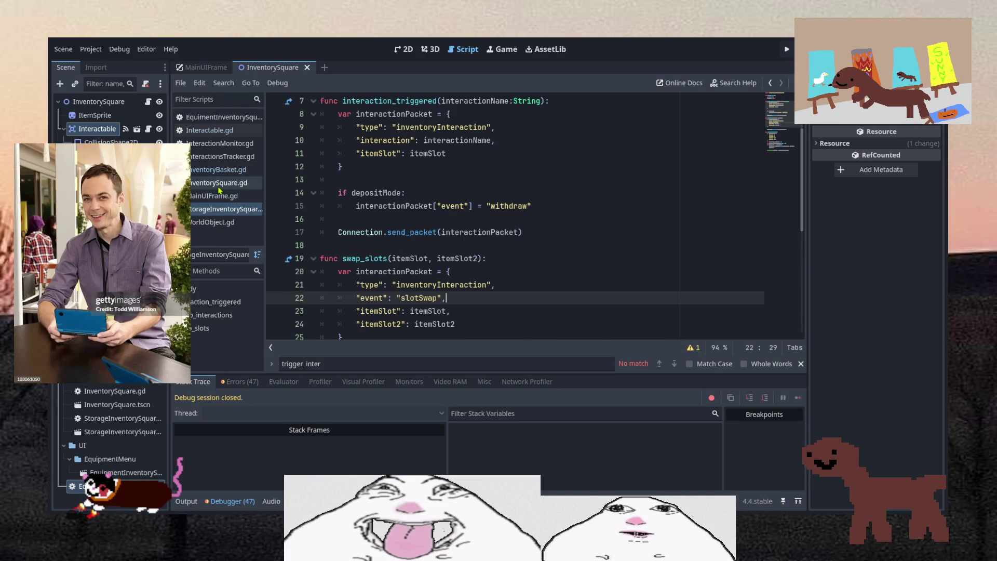
{"action": "left_click", "coordinate": [218, 183]}
{"action": "left_click", "coordinate": [219, 210]}
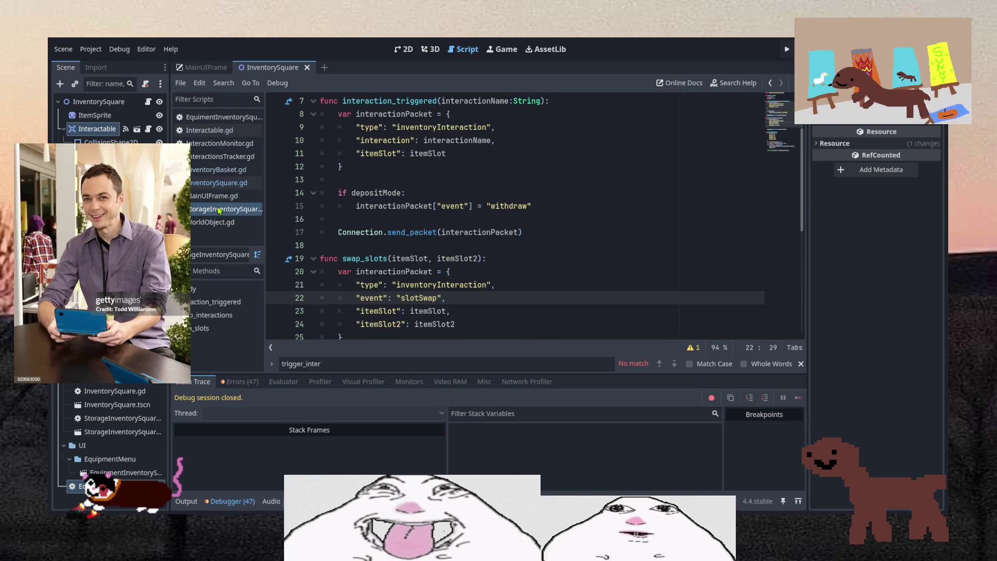
{"action": "left_click", "coordinate": [222, 185]}
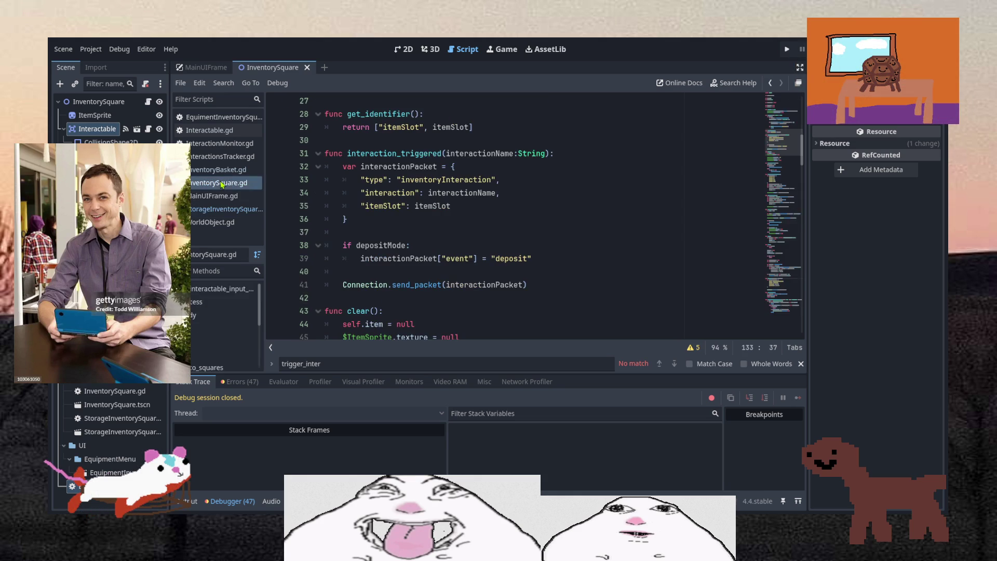
{"action": "left_click", "coordinate": [219, 210]}
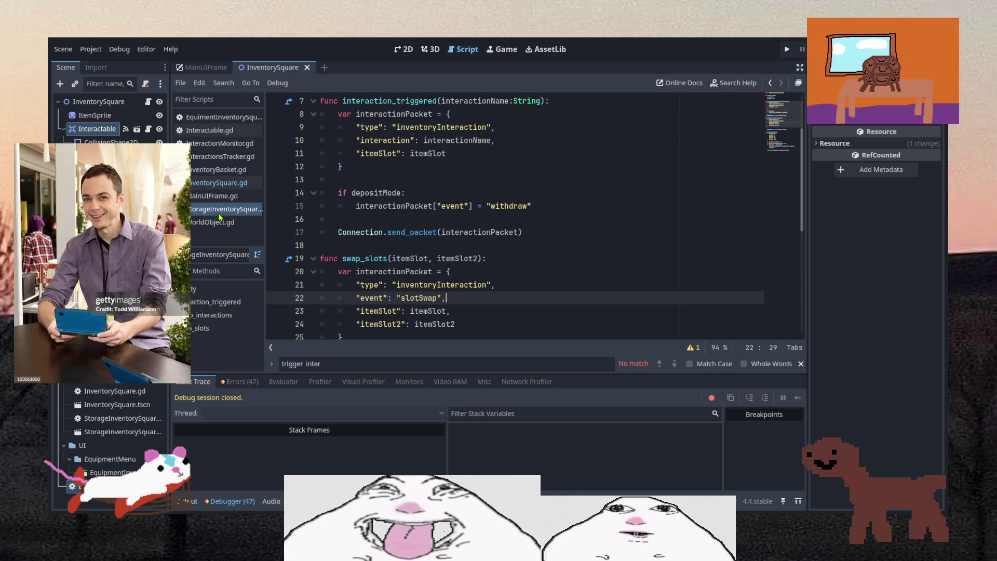
{"action": "scroll", "coordinate": [393, 205], "scroll_direction": "down", "scroll_amount": 6}
{"action": "scroll", "coordinate": [394, 206], "scroll_direction": "up", "scroll_amount": 2}
{"action": "scroll", "coordinate": [394, 205], "scroll_direction": "up", "scroll_amount": 3}
{"action": "scroll", "coordinate": [393, 205], "scroll_direction": "down", "scroll_amount": 3}
{"action": "scroll", "coordinate": [394, 205], "scroll_direction": "up", "scroll_amount": 2}
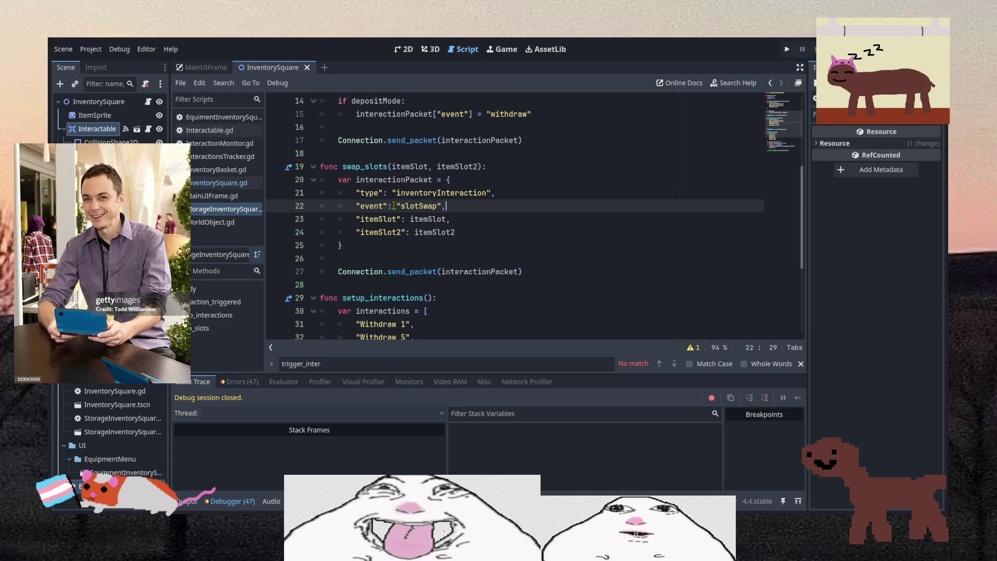
{"action": "scroll", "coordinate": [393, 206], "scroll_direction": "up", "scroll_amount": 2}
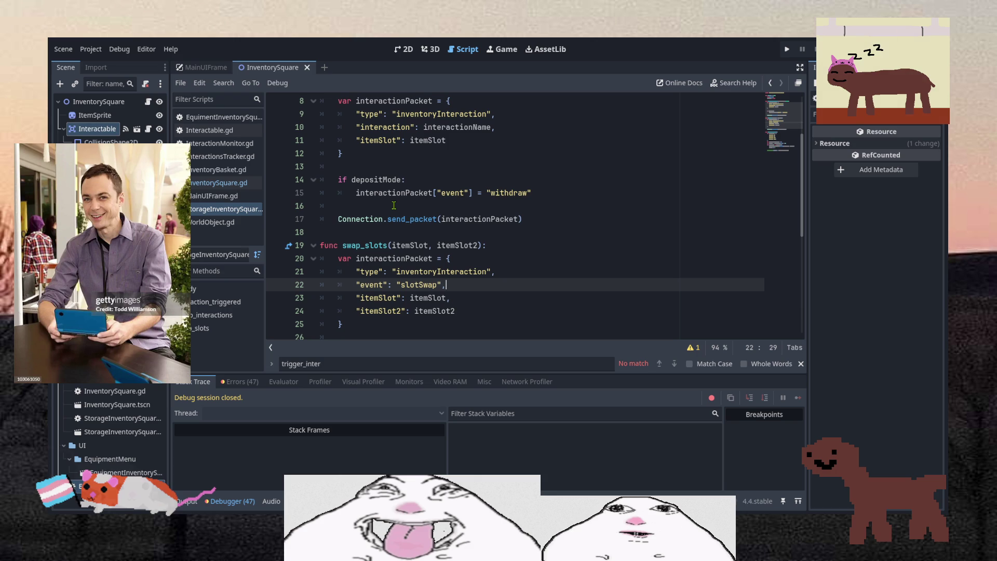
{"action": "left_click", "coordinate": [222, 185]}
{"action": "scroll", "coordinate": [340, 185], "scroll_direction": "up", "scroll_amount": 6}
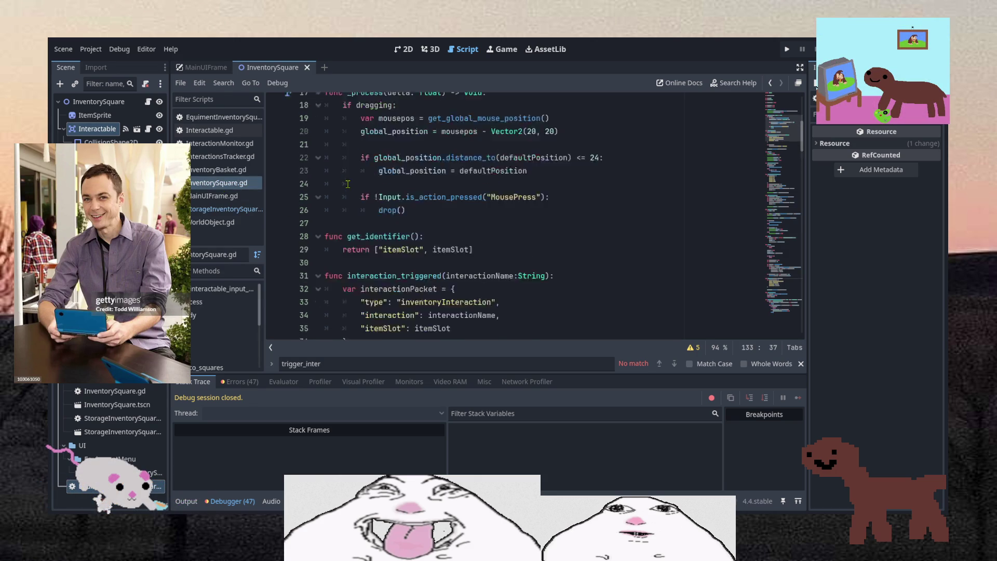
{"action": "left_click", "coordinate": [225, 209]}
{"action": "scroll", "coordinate": [341, 206], "scroll_direction": "up", "scroll_amount": 3}
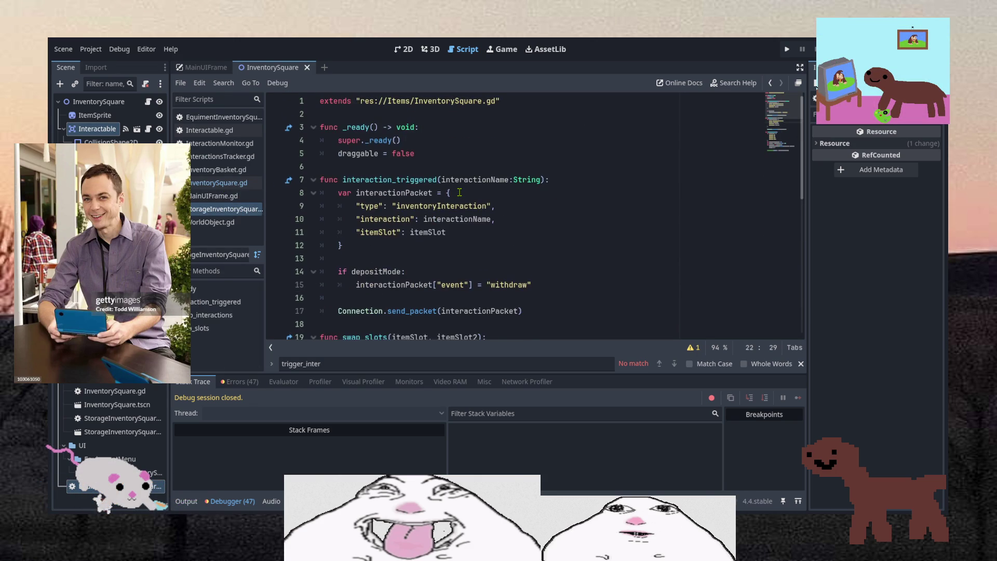
{"action": "scroll", "coordinate": [400, 203], "scroll_direction": "down", "scroll_amount": 8}
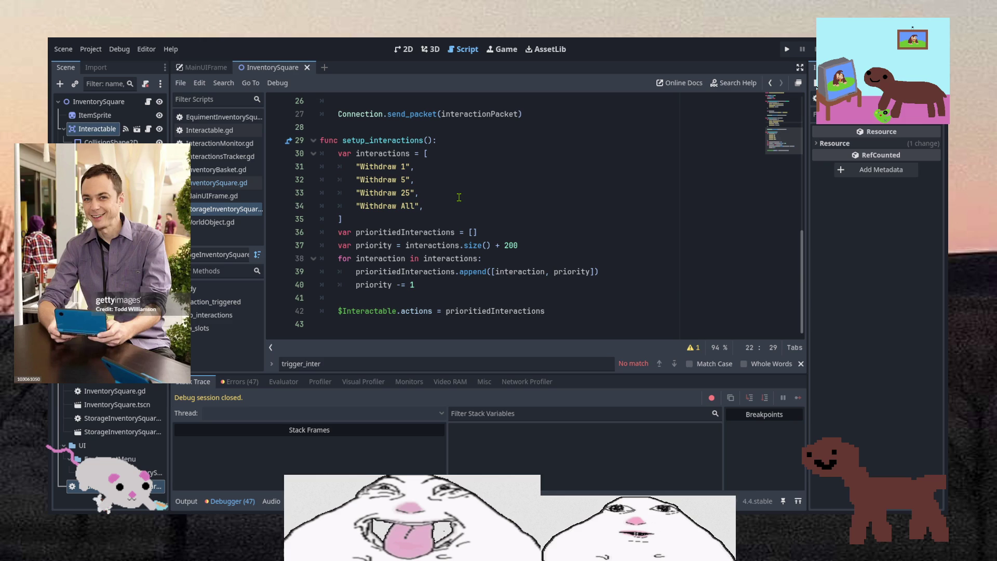
{"action": "scroll", "coordinate": [459, 196], "scroll_direction": "up", "scroll_amount": 4}
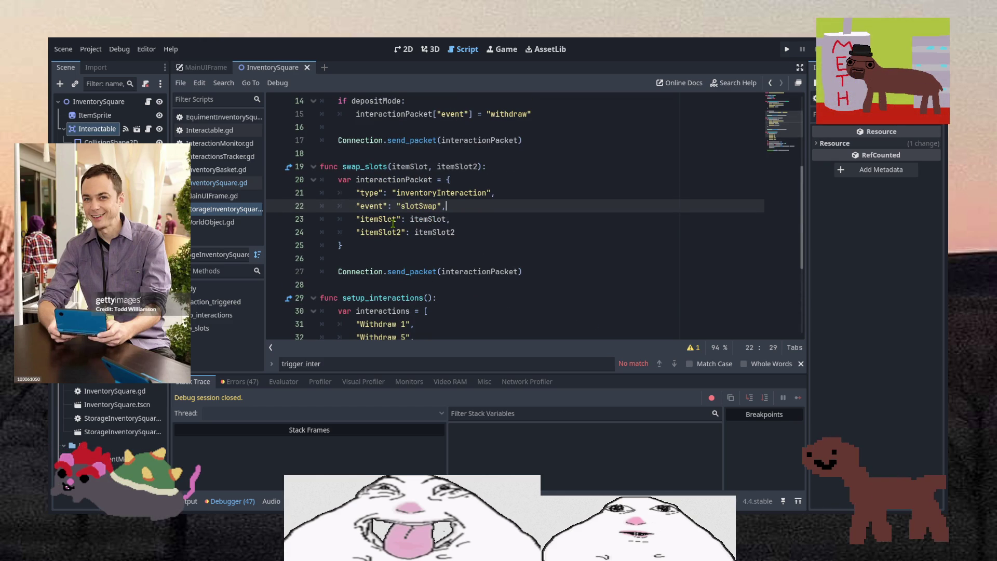
{"action": "scroll", "coordinate": [393, 222], "scroll_direction": "down", "scroll_amount": 6}
{"action": "scroll", "coordinate": [393, 222], "scroll_direction": "up", "scroll_amount": 8}
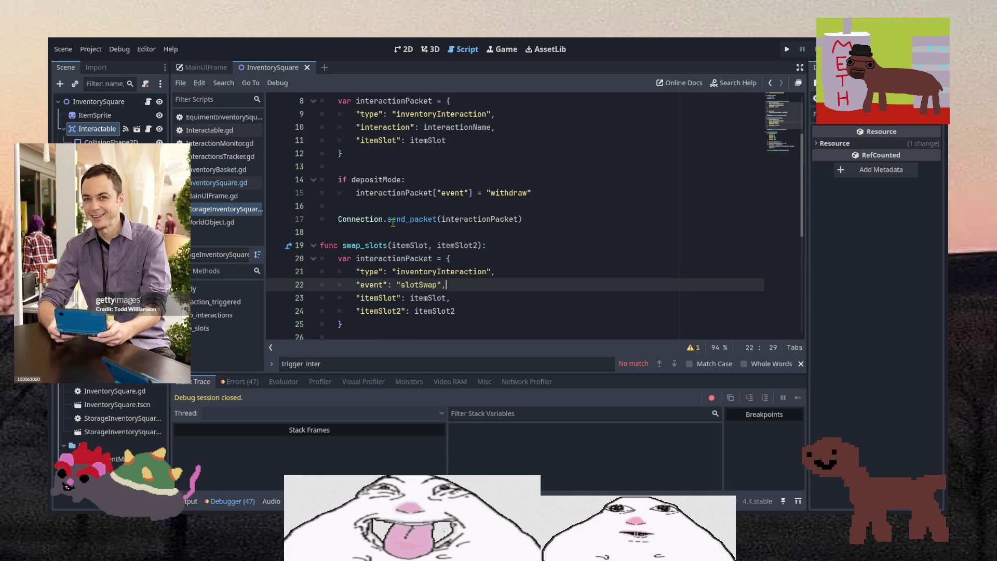
{"action": "scroll", "coordinate": [393, 222], "scroll_direction": "down", "scroll_amount": 2}
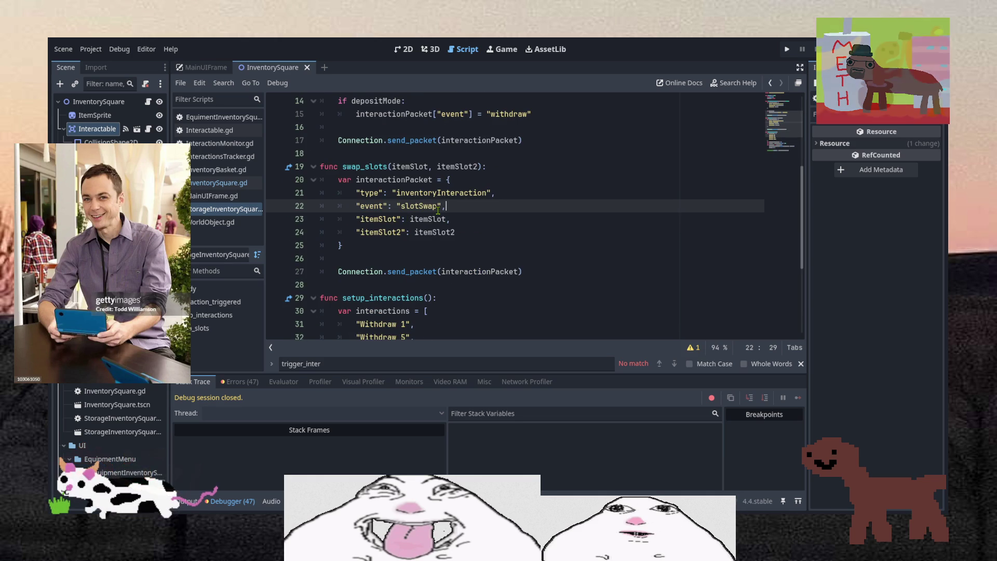
{"action": "left_click_drag", "start_coordinate": [437, 193], "coordinate": [396, 196]}
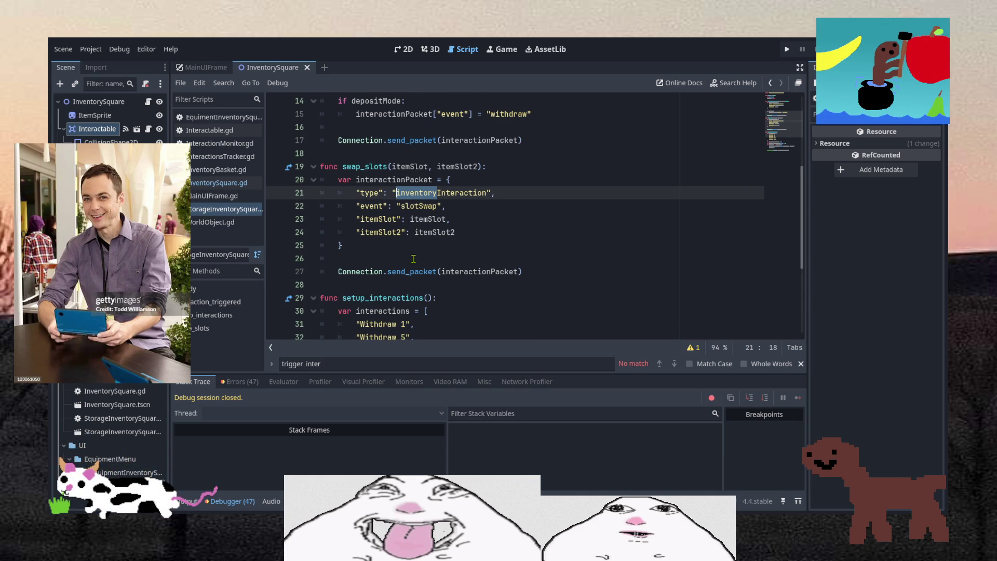
Type 'storage' over 'inventory' so the swap_slots packet type reads storageInteraction
{"action": "type", "text": "storage"}
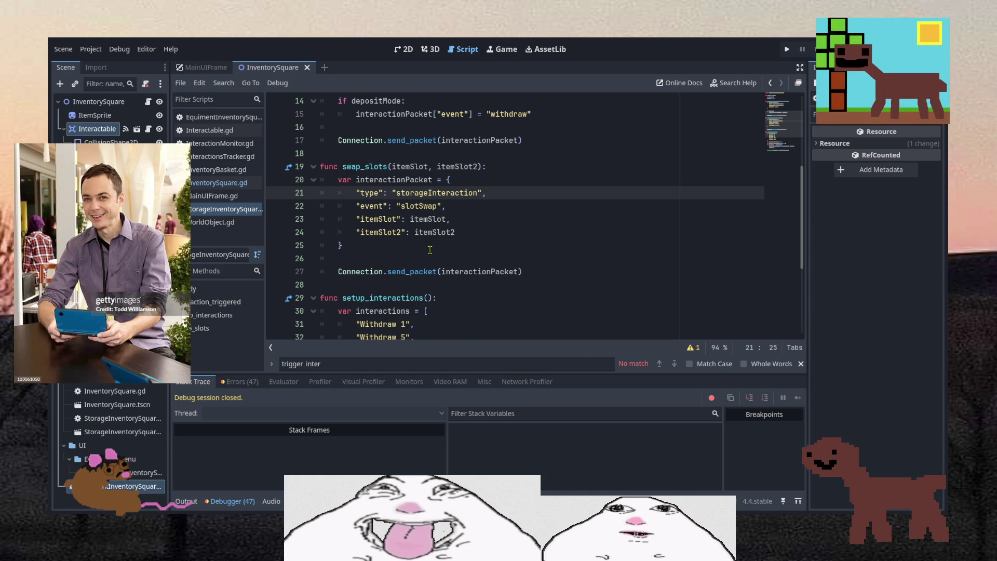
{"action": "scroll", "coordinate": [430, 249], "scroll_direction": "up", "scroll_amount": 5}
{"action": "scroll", "coordinate": [434, 243], "scroll_direction": "down", "scroll_amount": 3}
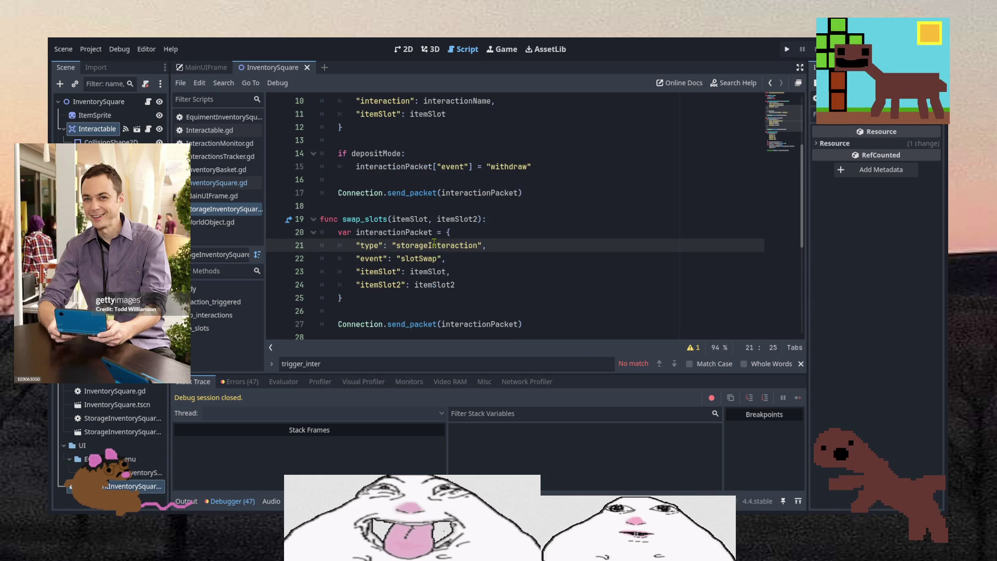
{"action": "left_click", "coordinate": [451, 241]}
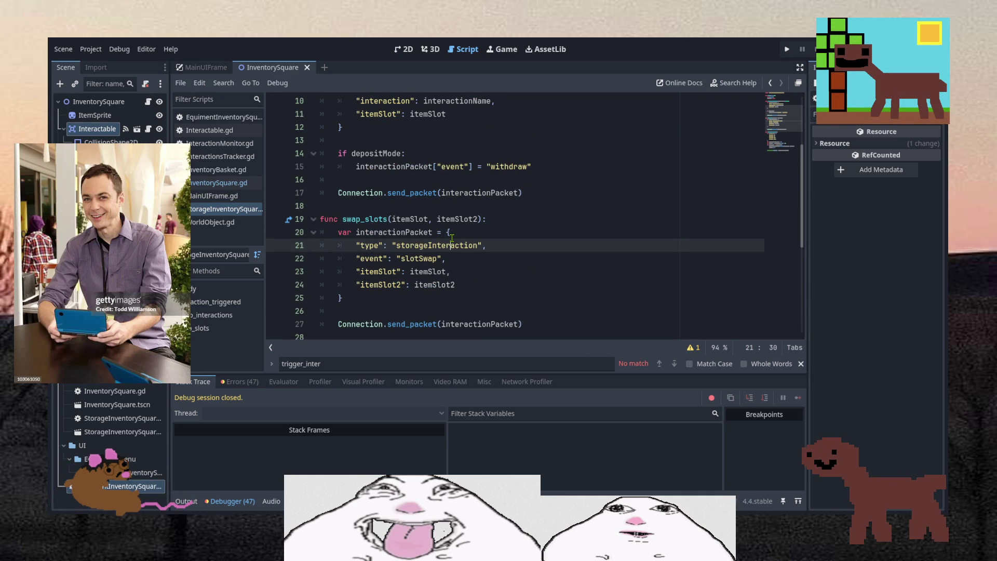
{"action": "scroll", "coordinate": [452, 238], "scroll_direction": "up", "scroll_amount": 1}
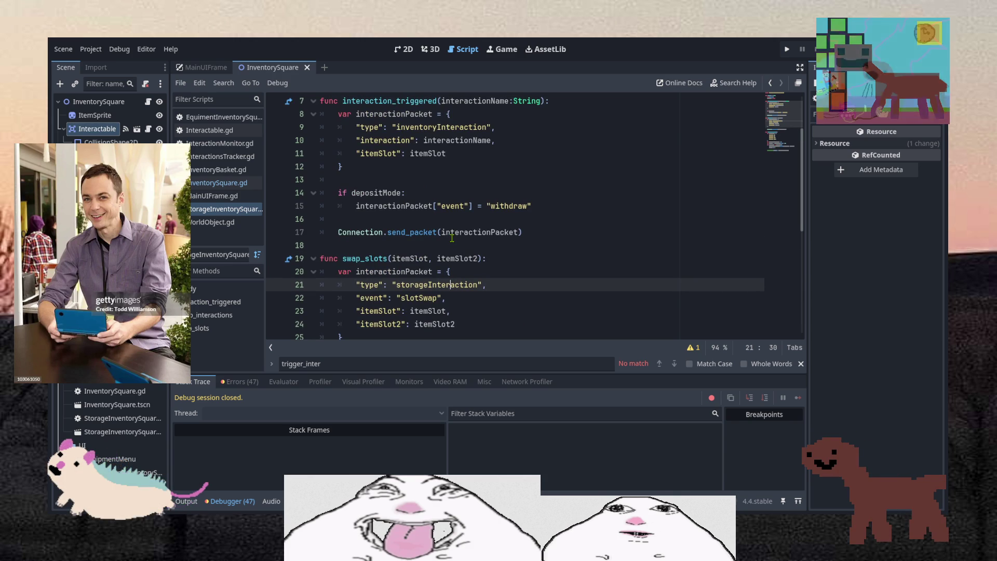
{"action": "left_click", "coordinate": [801, 363]}
{"action": "left_click", "coordinate": [491, 207]}
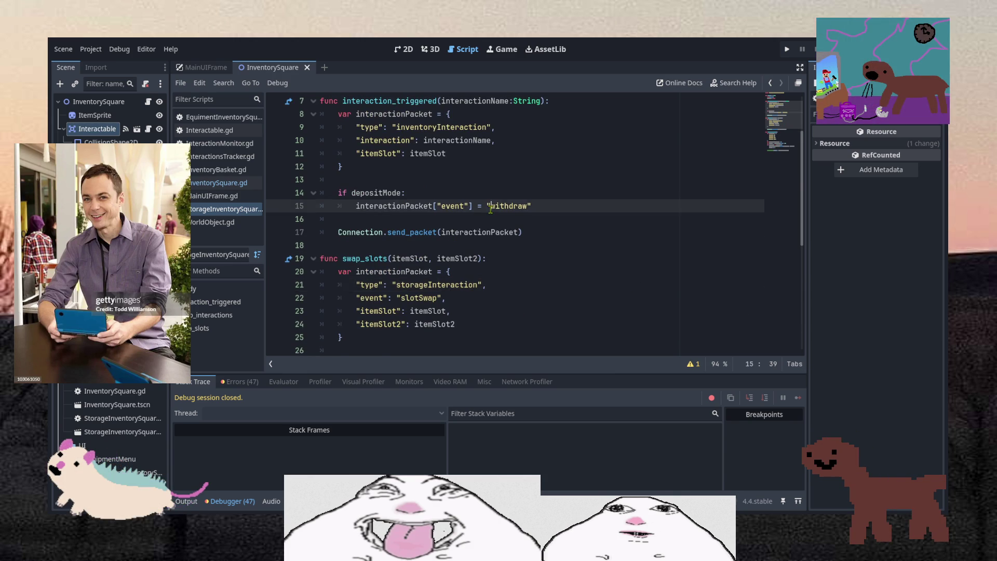
{"action": "scroll", "coordinate": [484, 230], "scroll_direction": "down", "scroll_amount": 3}
{"action": "scroll", "coordinate": [483, 230], "scroll_direction": "up", "scroll_amount": 1}
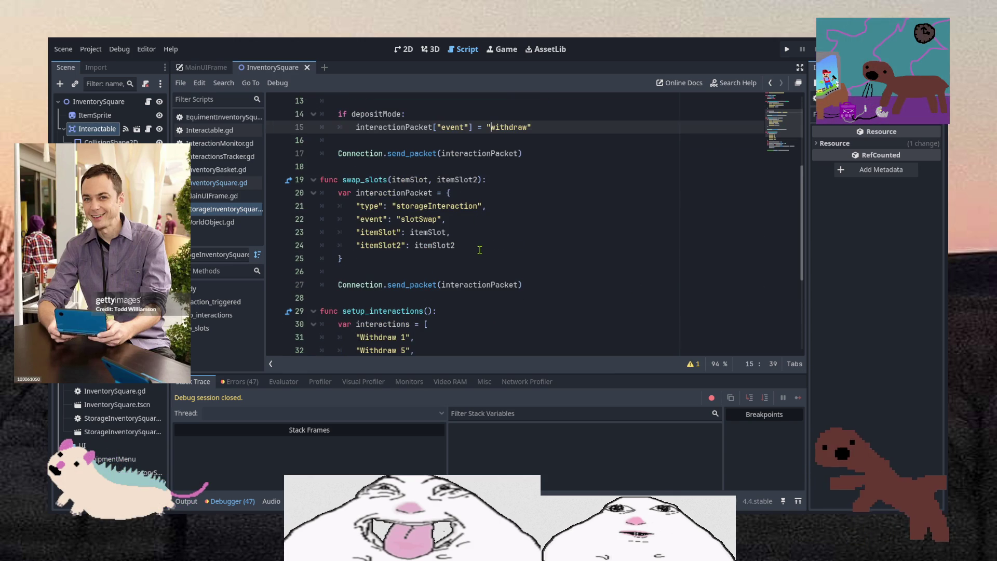
{"action": "left_click", "coordinate": [470, 232]}
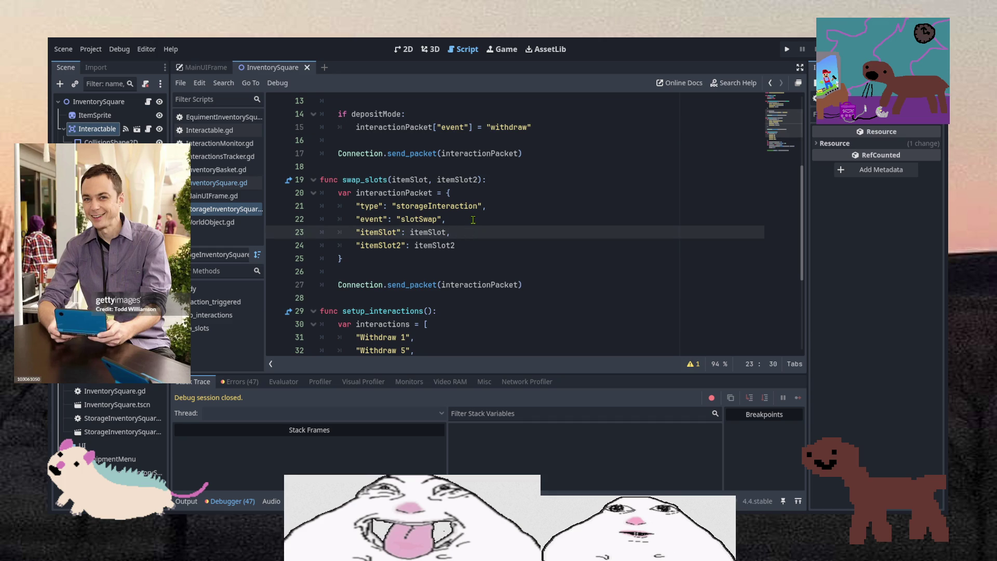
{"action": "left_click", "coordinate": [471, 218]}
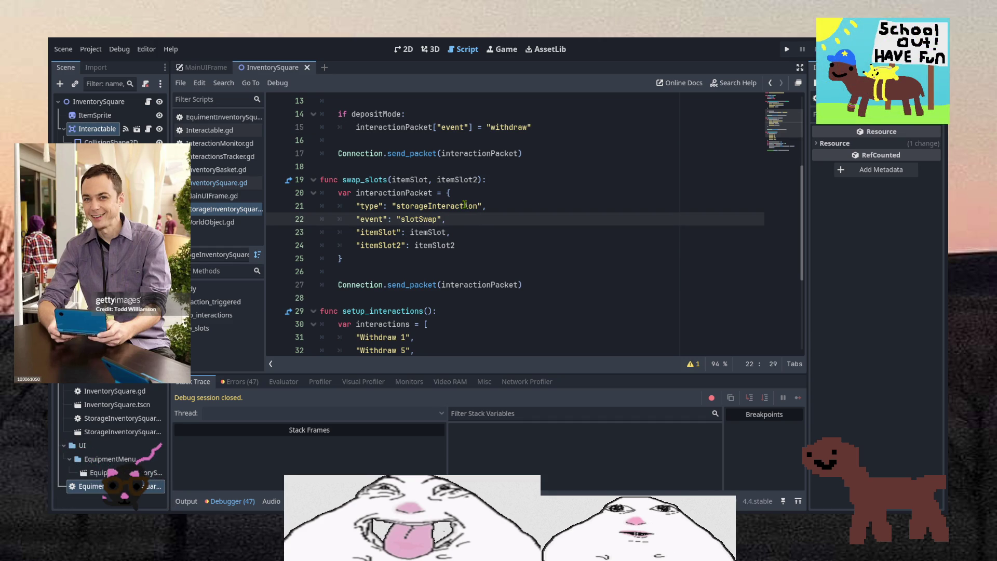
{"action": "scroll", "coordinate": [465, 204], "scroll_direction": "up", "scroll_amount": 2}
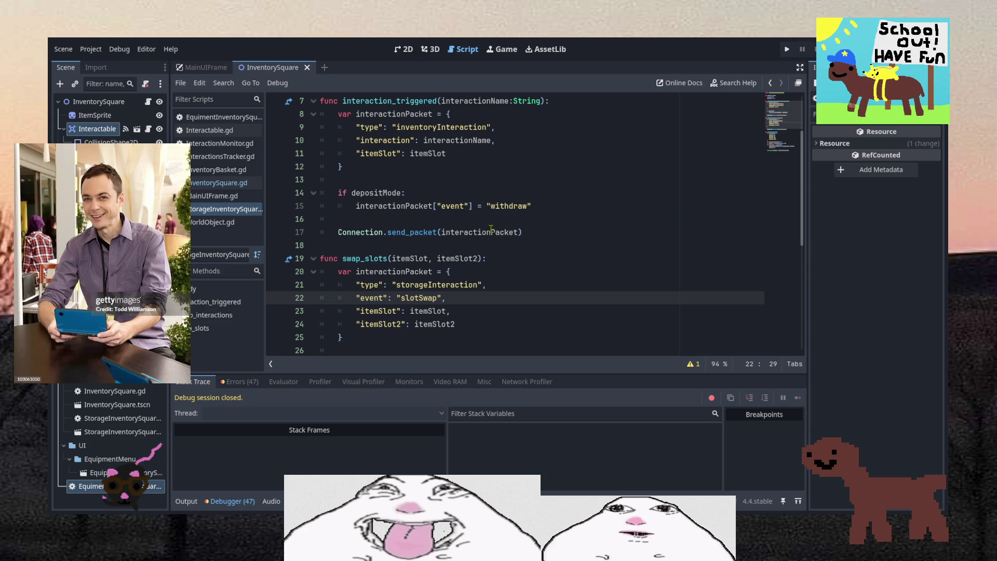
{"action": "left_click", "coordinate": [218, 182]}
{"action": "scroll", "coordinate": [398, 179], "scroll_direction": "up", "scroll_amount": 2}
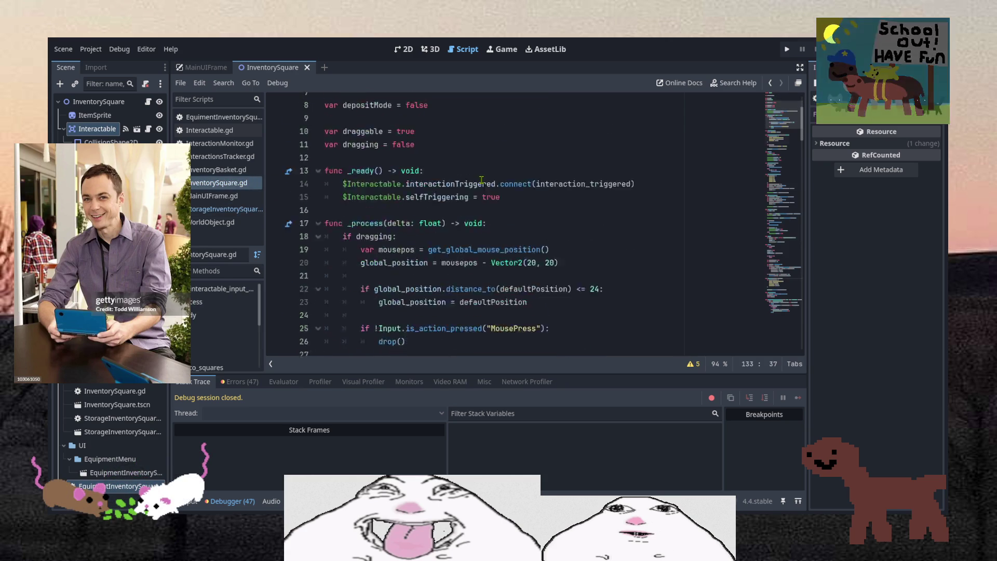
{"action": "scroll", "coordinate": [441, 179], "scroll_direction": "down", "scroll_amount": 9}
{"action": "scroll", "coordinate": [481, 181], "scroll_direction": "up", "scroll_amount": 1}
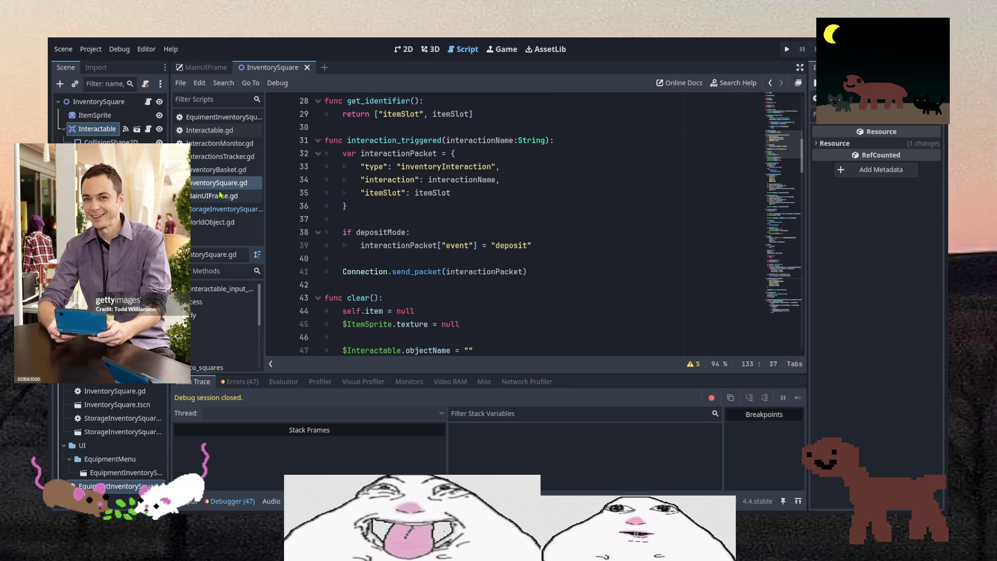
{"action": "left_click", "coordinate": [221, 209]}
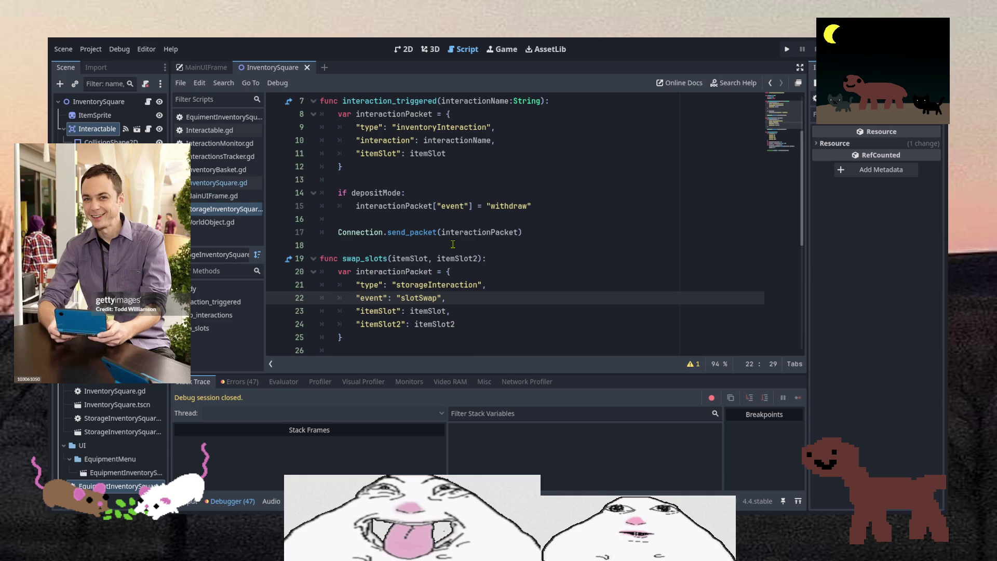
{"action": "scroll", "coordinate": [453, 244], "scroll_direction": "down", "scroll_amount": 1}
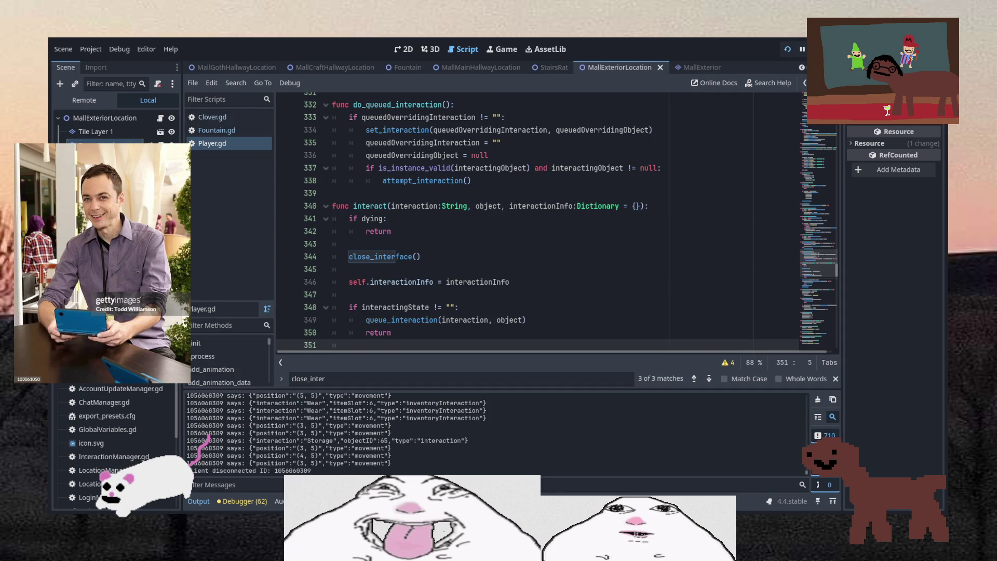
Put the caret on the dying check in Player.gd's interact function
{"action": "left_click", "coordinate": [388, 218]}
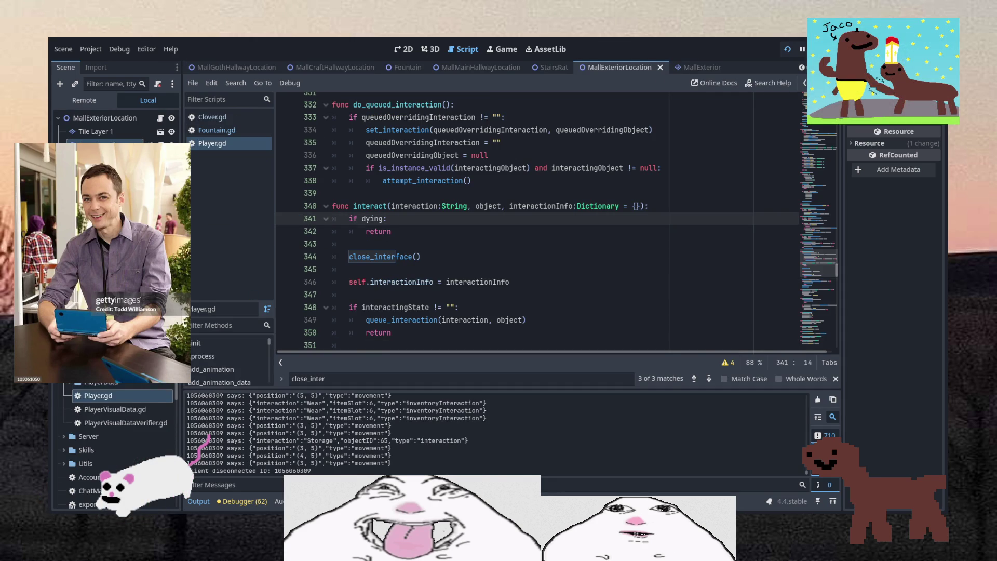
Open InteractionManager.gd from the FileSystem dock and scroll up through it
{"action": "scroll", "coordinate": [64, 389], "scroll_direction": "down", "scroll_amount": 5}
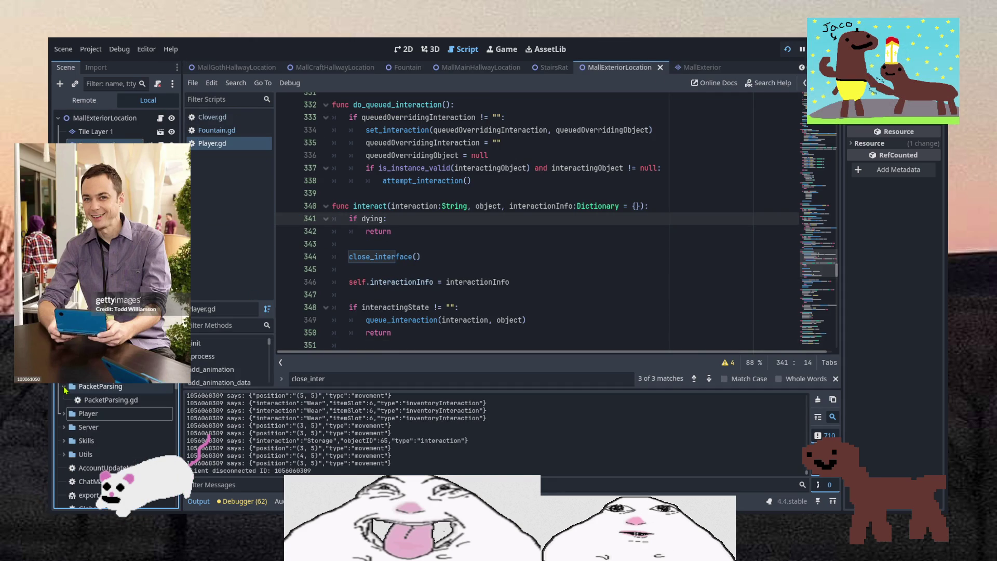
{"action": "scroll", "coordinate": [117, 401], "scroll_direction": "down", "scroll_amount": 3}
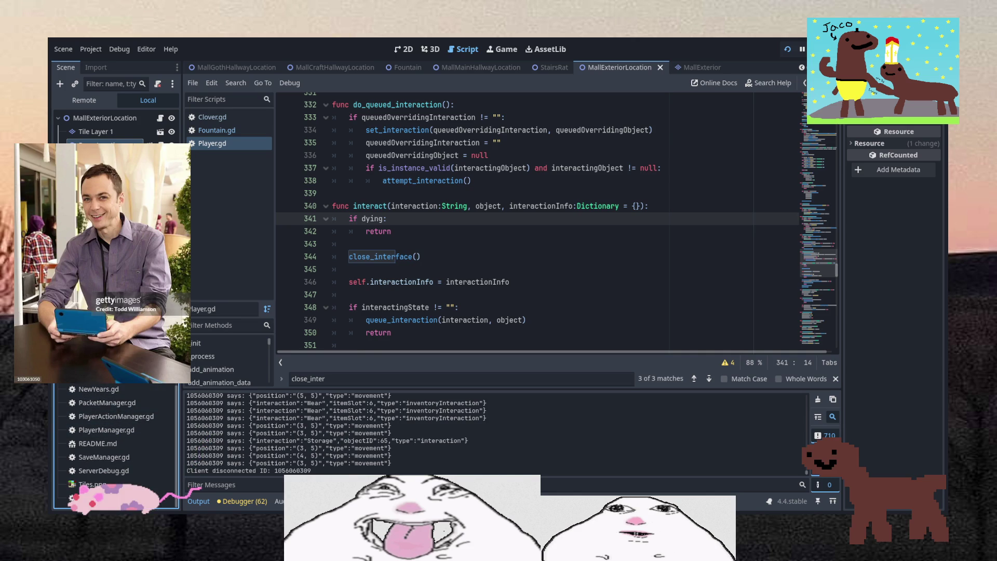
{"action": "double_click", "coordinate": [104, 362]}
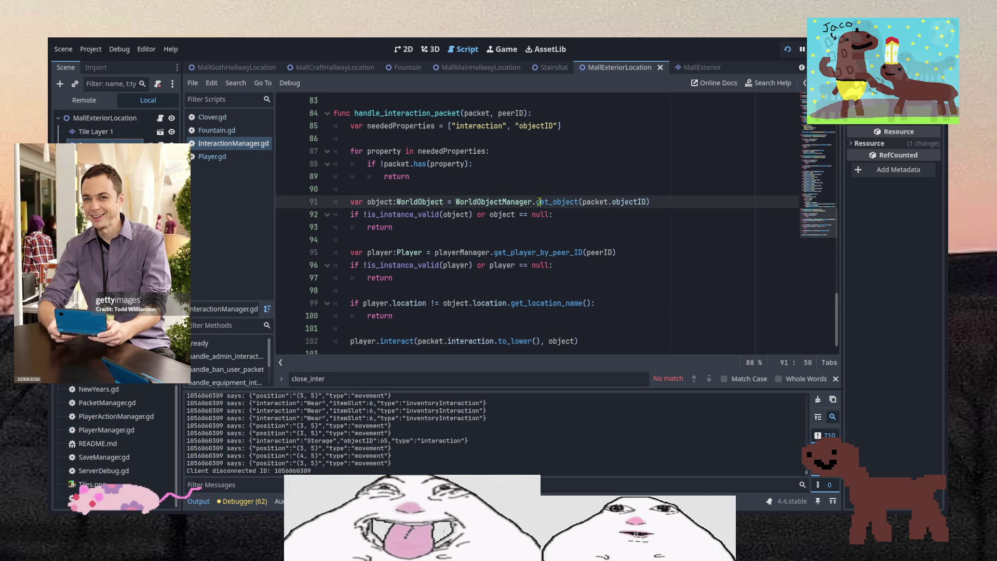
{"action": "left_click", "coordinate": [523, 215]}
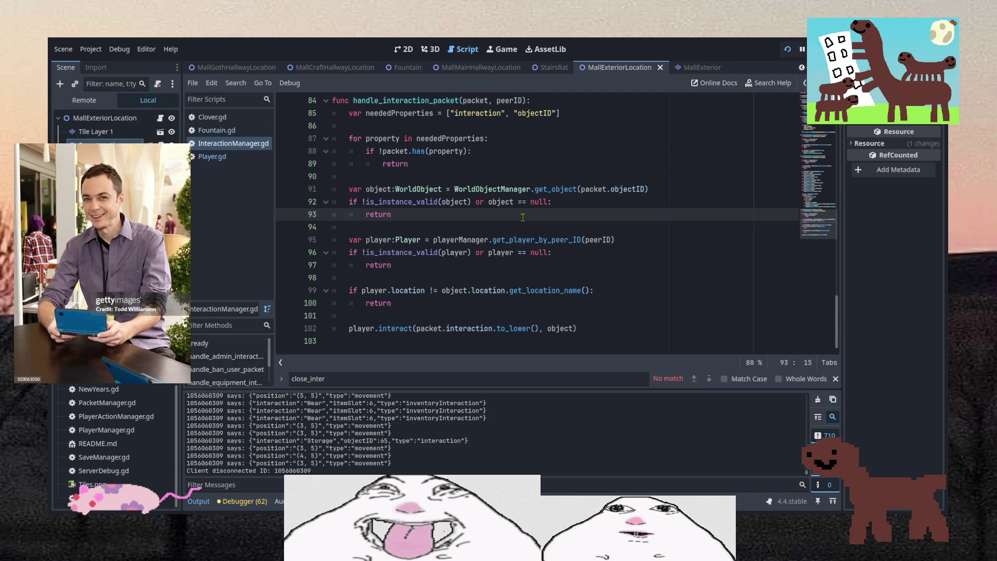
{"action": "scroll", "coordinate": [523, 217], "scroll_direction": "up", "scroll_amount": 8}
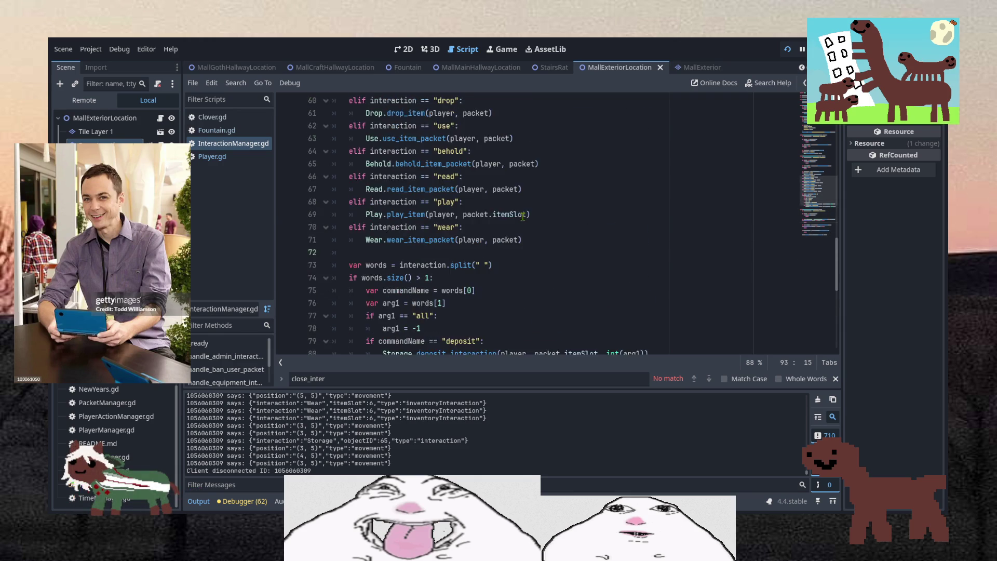
{"action": "scroll", "coordinate": [523, 216], "scroll_direction": "up", "scroll_amount": 5}
{"action": "scroll", "coordinate": [523, 216], "scroll_direction": "up", "scroll_amount": 2}
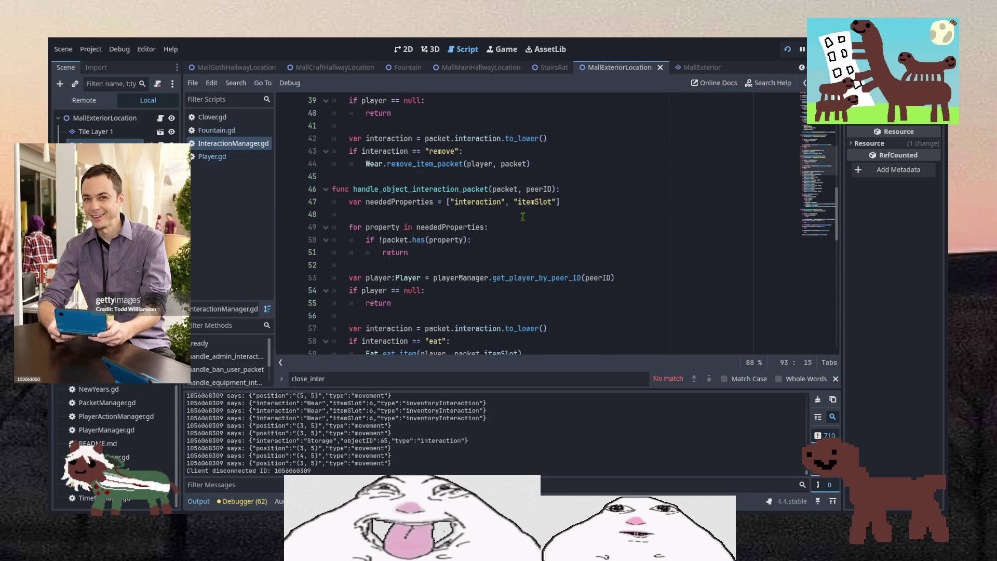
{"action": "scroll", "coordinate": [523, 216], "scroll_direction": "up", "scroll_amount": 3}
{"action": "scroll", "coordinate": [523, 216], "scroll_direction": "up", "scroll_amount": 4}
{"action": "scroll", "coordinate": [523, 216], "scroll_direction": "up", "scroll_amount": 4}
{"action": "scroll", "coordinate": [523, 216], "scroll_direction": "up", "scroll_amount": 2}
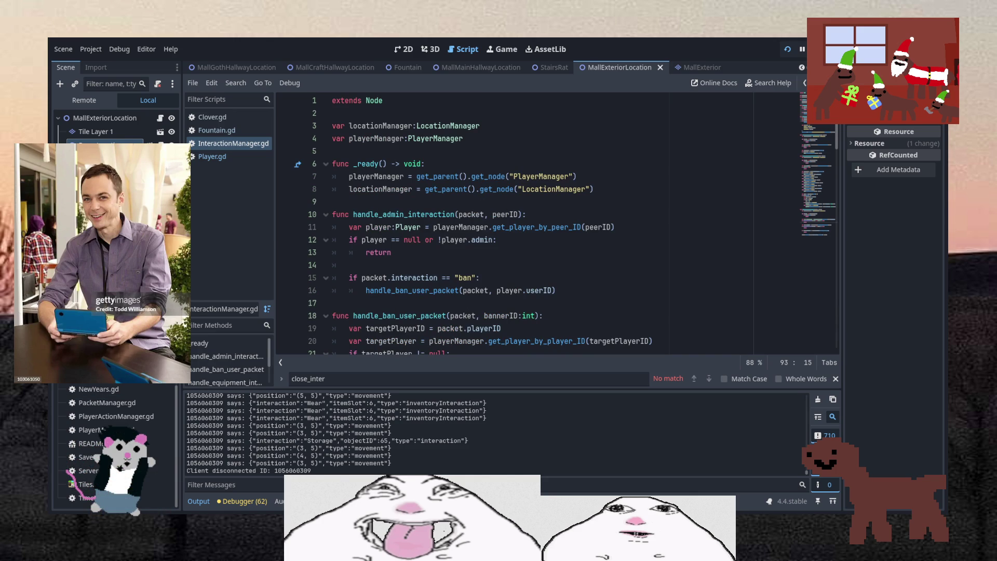
Open PacketManager.gd and scroll to its packet type routing checks
{"action": "double_click", "coordinate": [107, 403]}
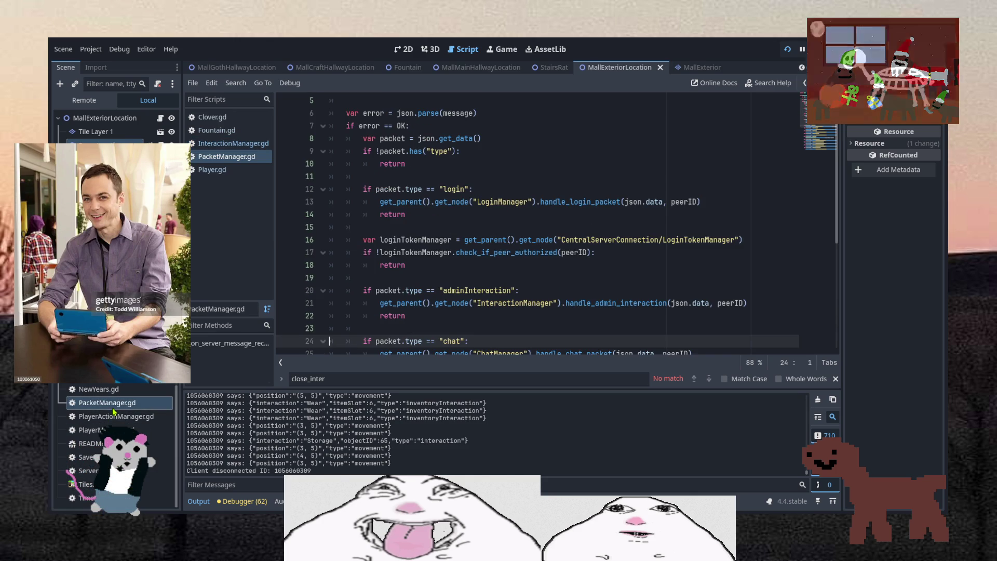
{"action": "scroll", "coordinate": [499, 216], "scroll_direction": "down", "scroll_amount": 4}
{"action": "scroll", "coordinate": [499, 216], "scroll_direction": "down", "scroll_amount": 2}
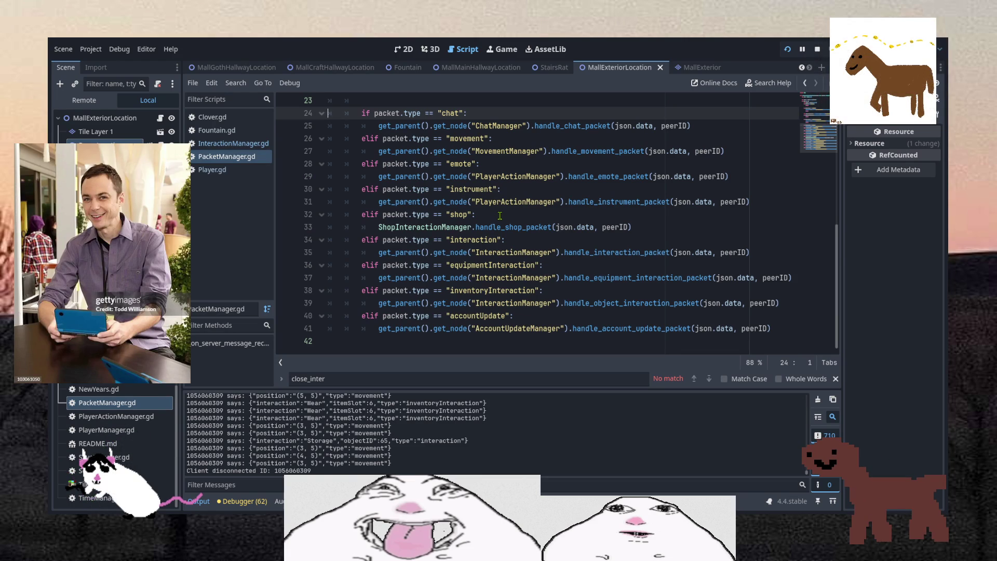
Switch back to InteractionManager.gd and scroll down to handle_object_interaction_packet's deposit/withdraw branch
{"action": "left_click", "coordinate": [240, 145]}
{"action": "scroll", "coordinate": [453, 200], "scroll_direction": "down", "scroll_amount": 10}
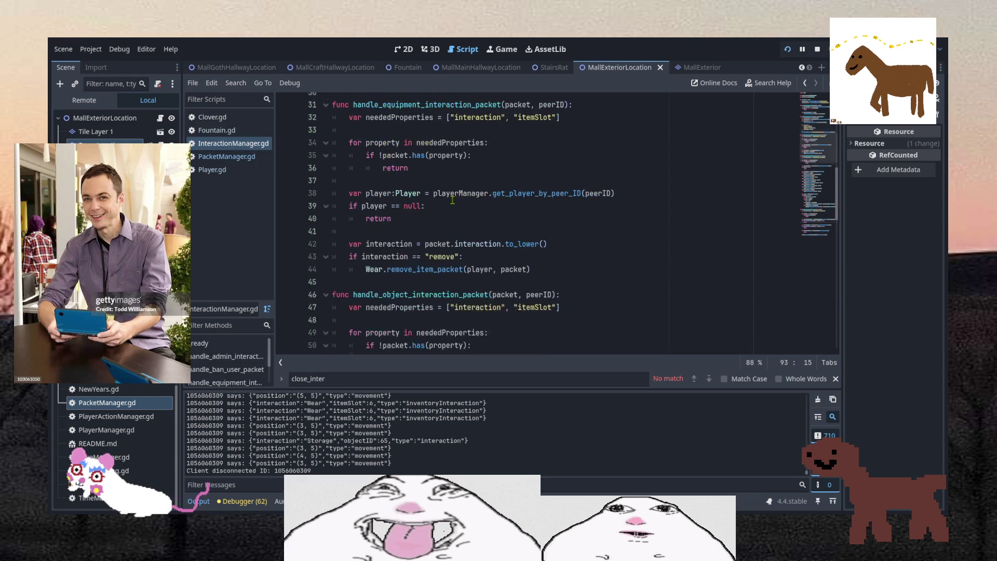
{"action": "scroll", "coordinate": [452, 200], "scroll_direction": "down", "scroll_amount": 5}
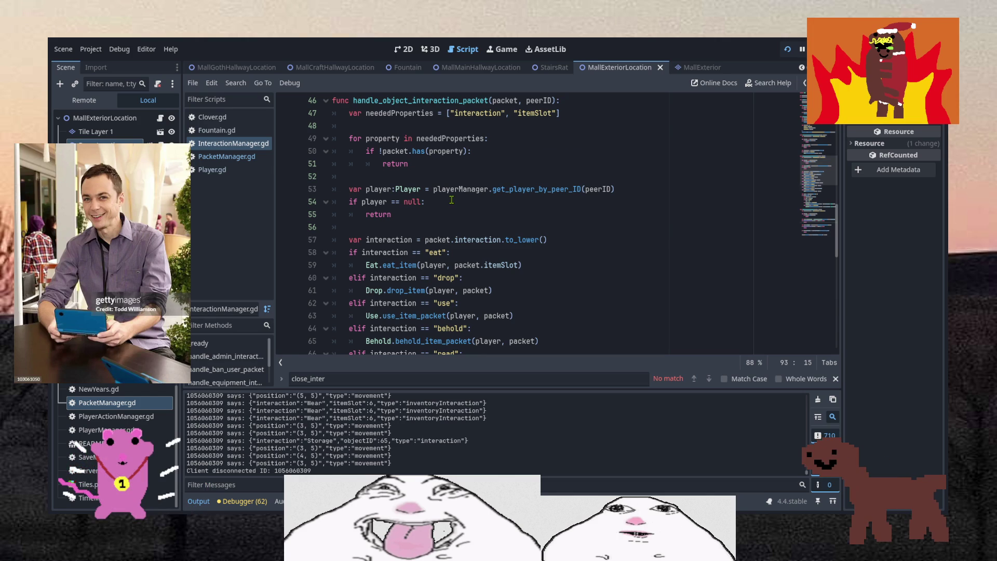
{"action": "scroll", "coordinate": [451, 202], "scroll_direction": "down", "scroll_amount": 2}
{"action": "scroll", "coordinate": [451, 202], "scroll_direction": "down", "scroll_amount": 2}
{"action": "scroll", "coordinate": [460, 160], "scroll_direction": "down", "scroll_amount": 3}
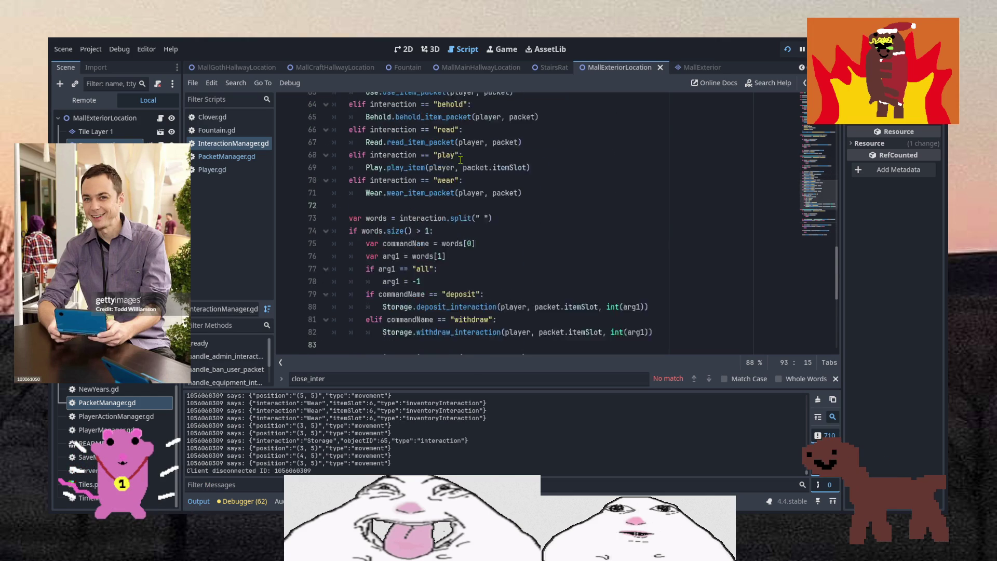
Inspect the arg1 = -1 default and the "all" argument check in the Storage deposit/withdraw code
{"action": "left_click", "coordinate": [498, 244]}
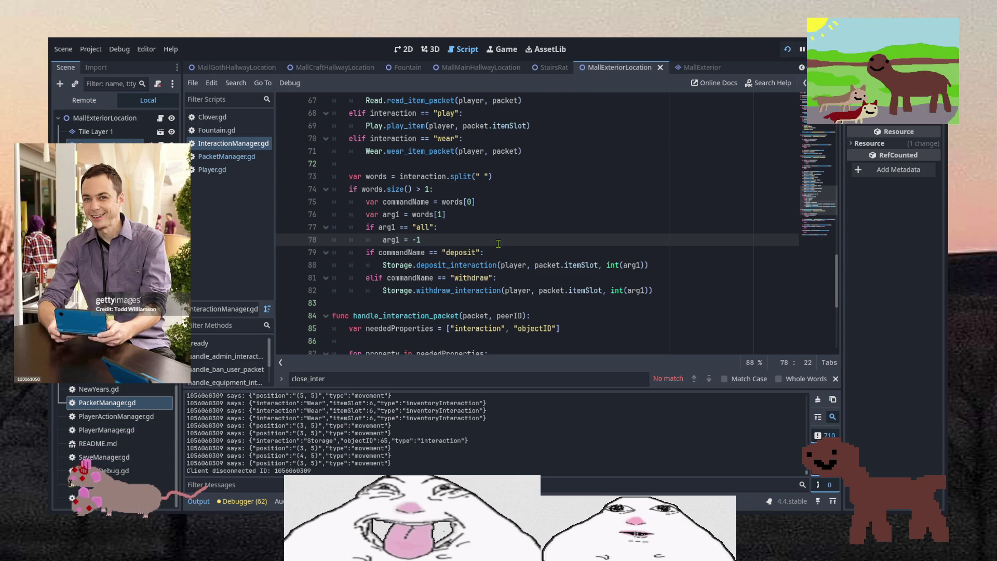
{"action": "left_click", "coordinate": [498, 228]}
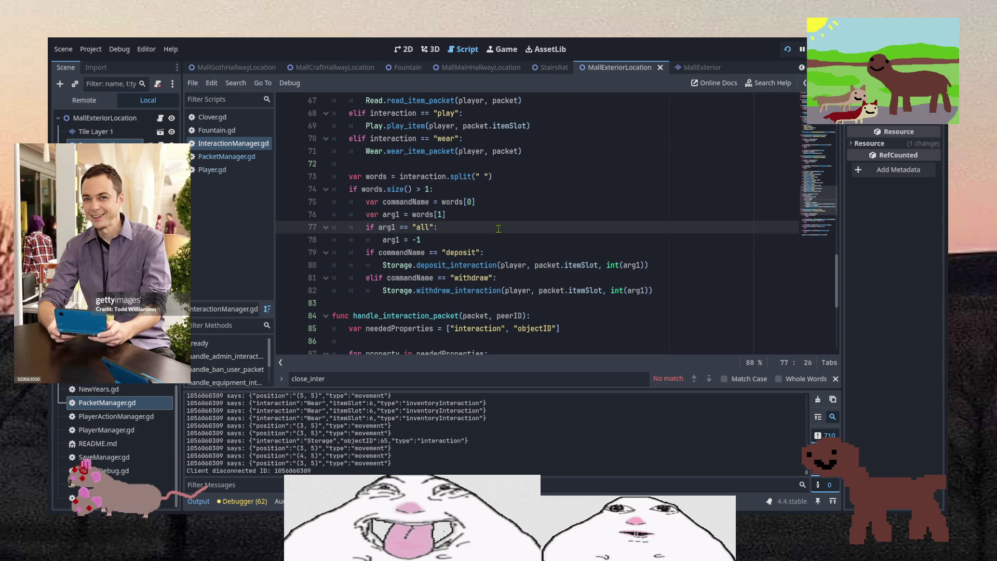
{"action": "scroll", "coordinate": [498, 229], "scroll_direction": "up", "scroll_amount": 5}
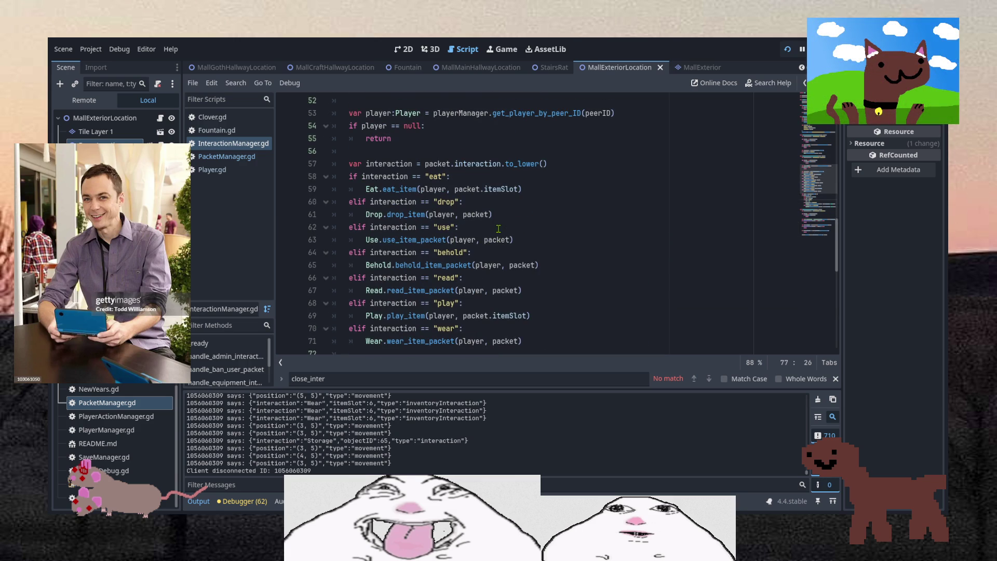
{"action": "scroll", "coordinate": [498, 229], "scroll_direction": "down", "scroll_amount": 3}
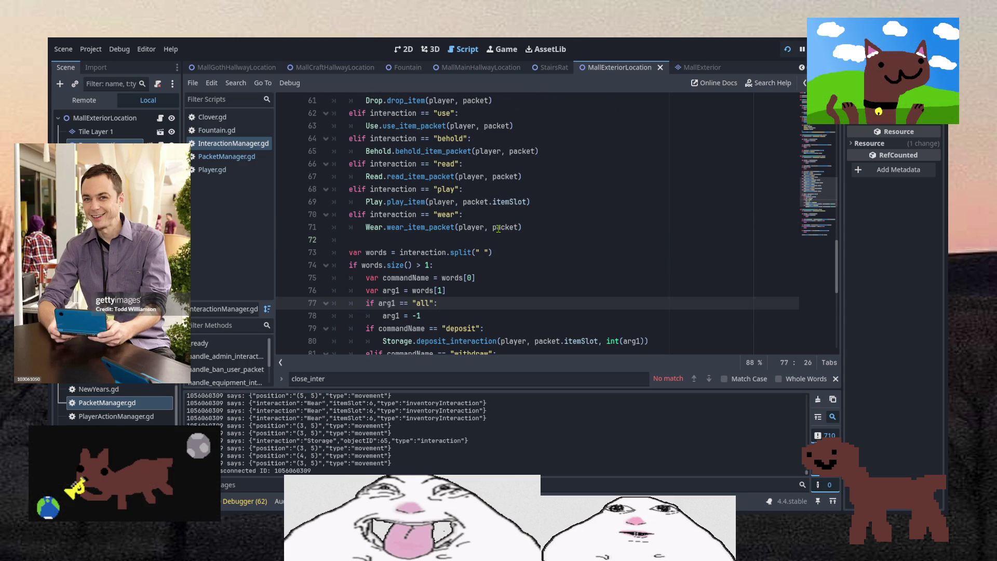
{"action": "scroll", "coordinate": [498, 229], "scroll_direction": "down", "scroll_amount": 2}
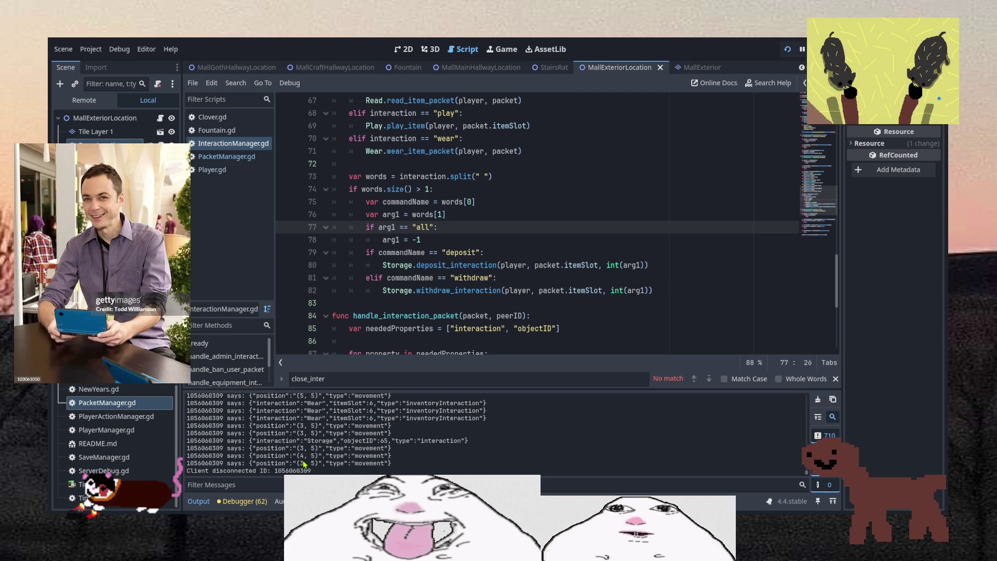
{"action": "scroll", "coordinate": [466, 196], "scroll_direction": "up", "scroll_amount": 6}
{"action": "left_click", "coordinate": [470, 191]}
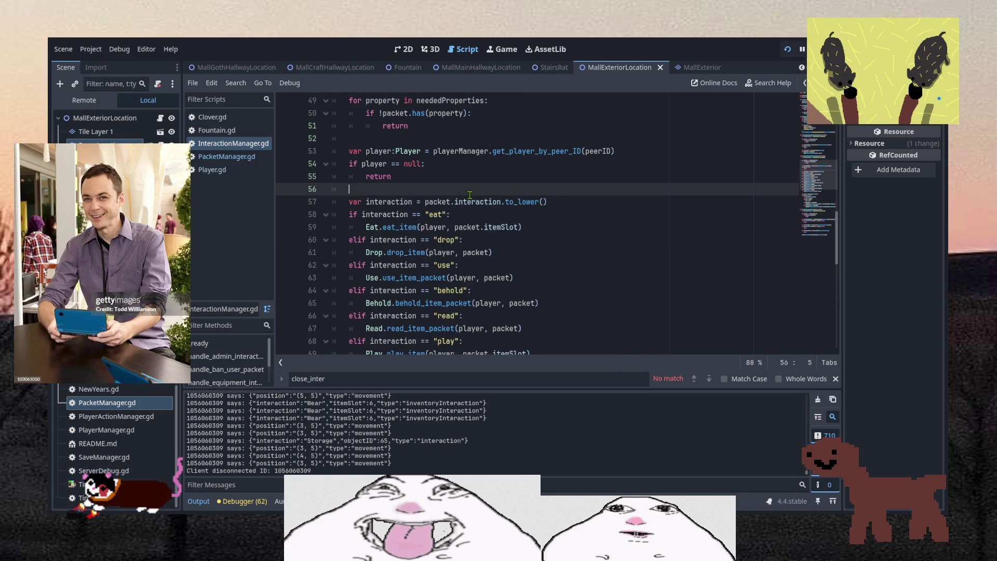
{"action": "scroll", "coordinate": [476, 187], "scroll_direction": "up", "scroll_amount": 1}
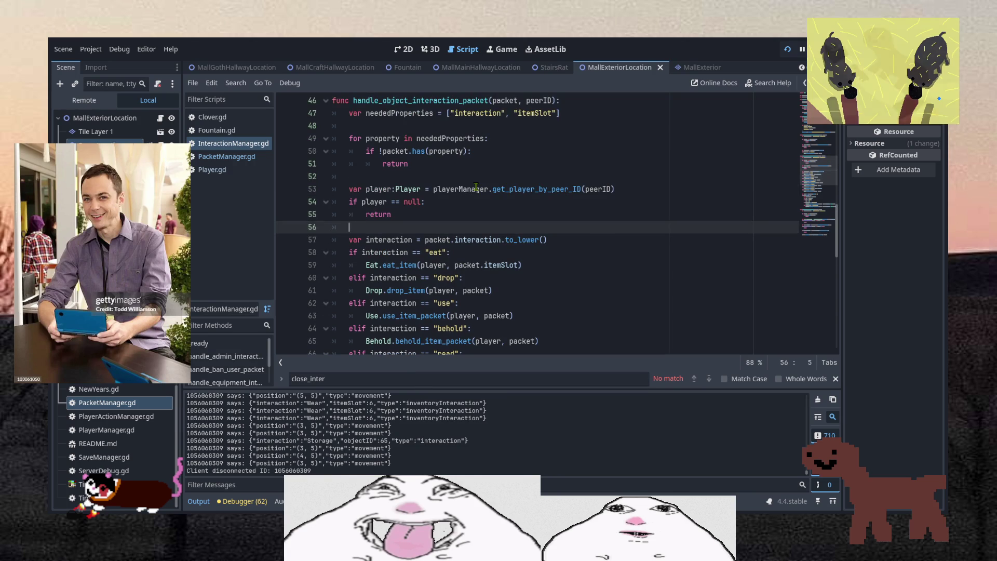
{"action": "scroll", "coordinate": [476, 187], "scroll_direction": "down", "scroll_amount": 3}
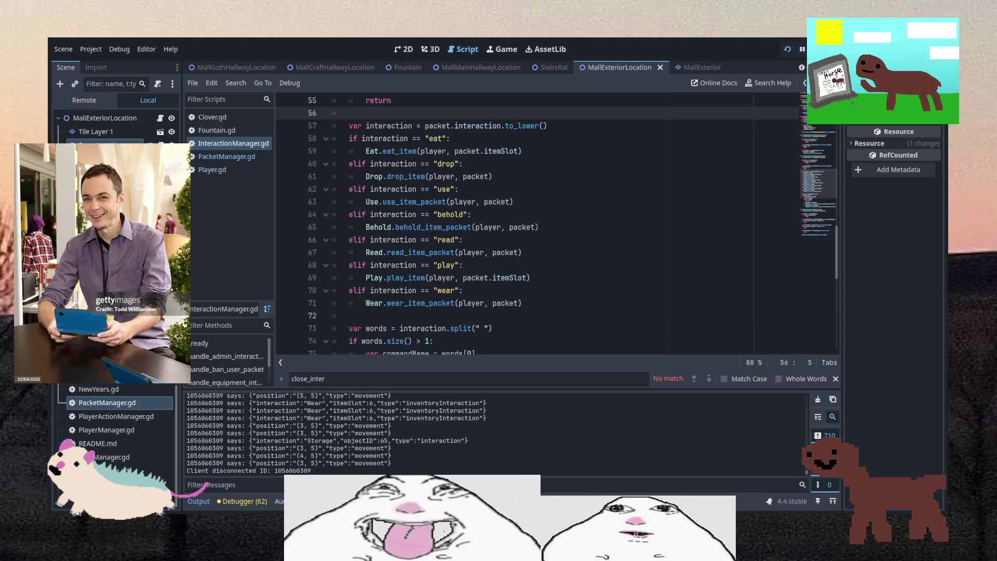
{"action": "scroll", "coordinate": [442, 316], "scroll_direction": "down", "scroll_amount": 4}
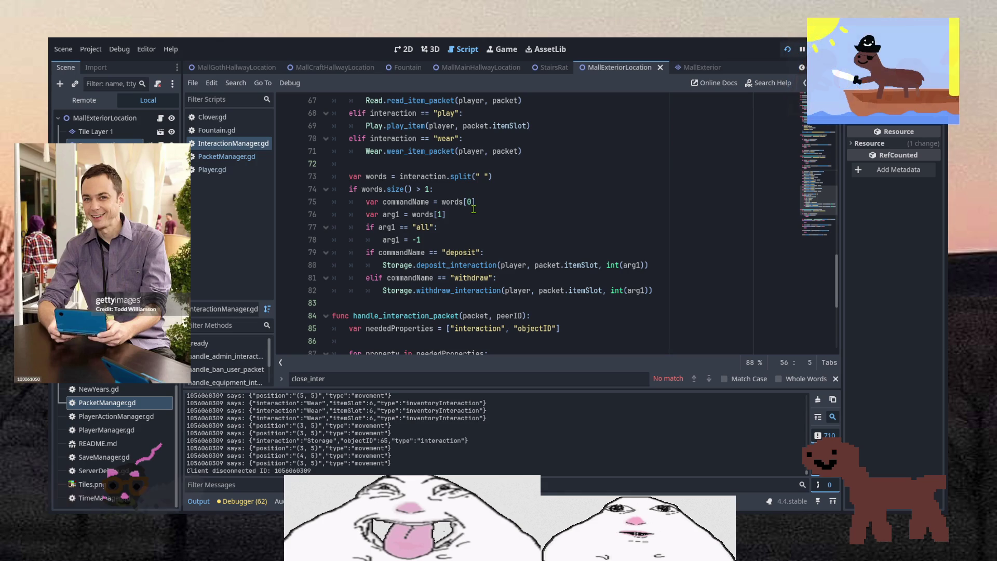
{"action": "left_click", "coordinate": [474, 210]}
Add an 'elif interaction == "swap":' branch containing pass right after the wear branch
{"action": "left_click", "coordinate": [535, 152]}
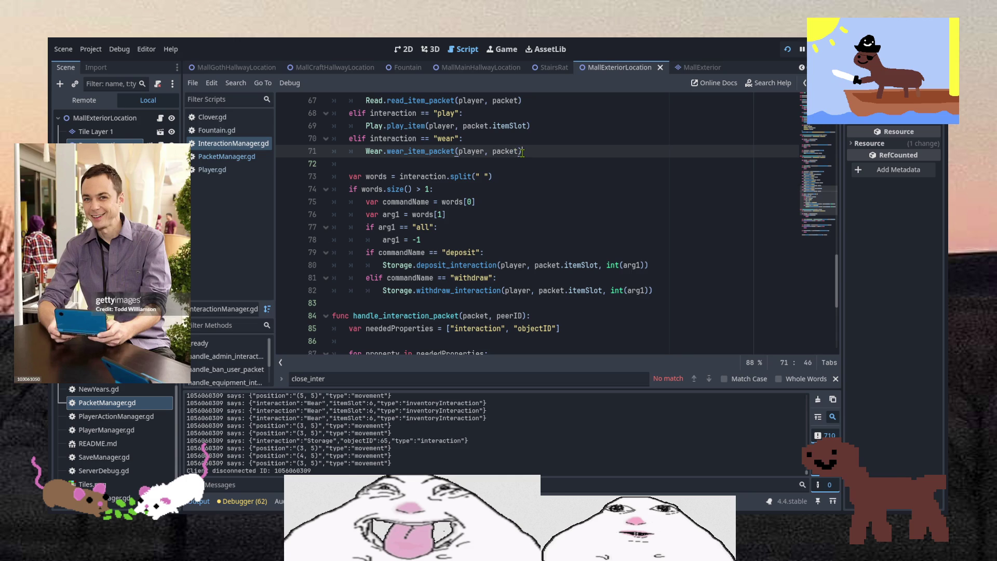
{"action": "key", "text": "Return"}
{"action": "type", "text": "\"interaction\": \"swap\","}
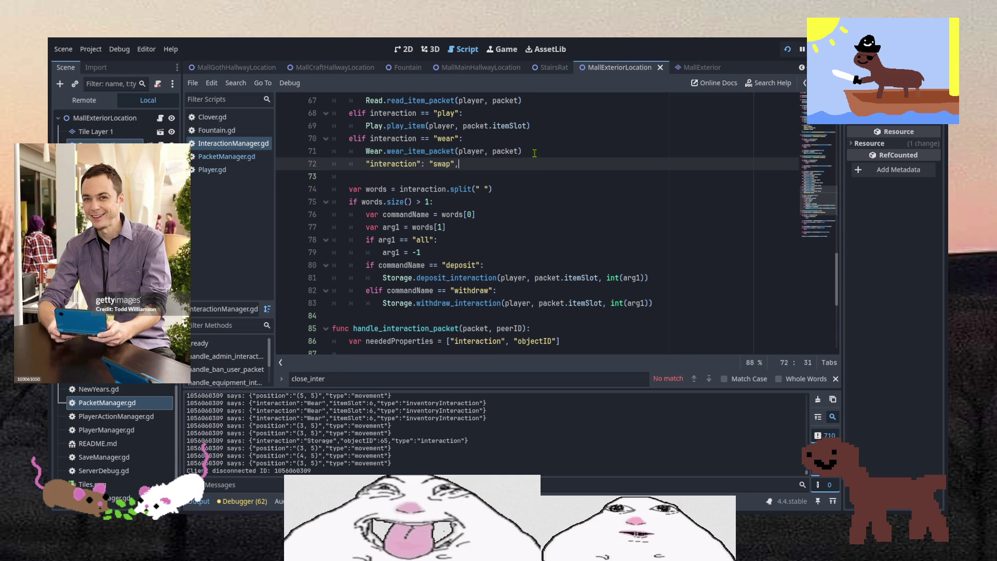
{"action": "key", "text": "ctrl+z"}
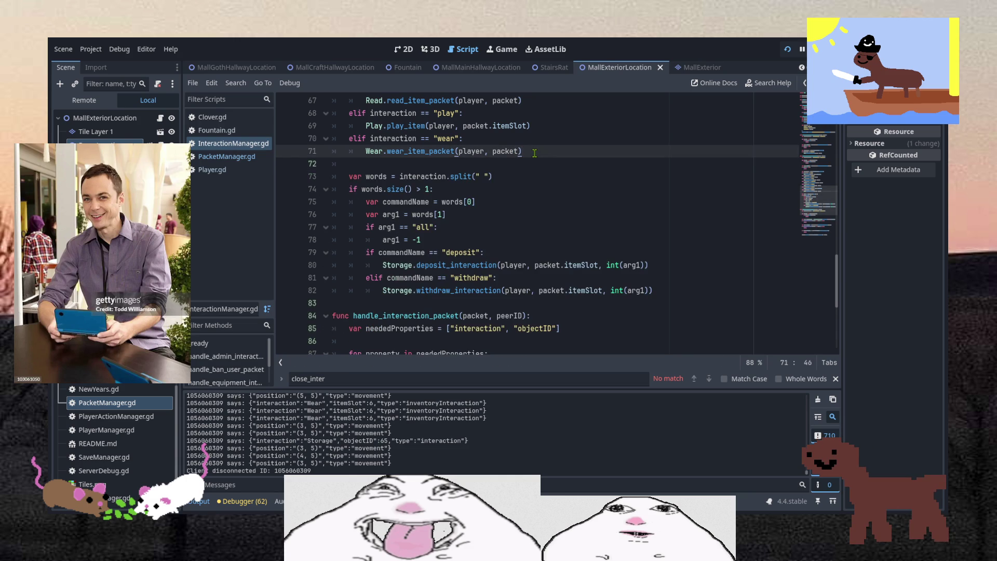
{"action": "key", "text": "Return"}
{"action": "key", "text": "BackSpace"}
{"action": "type", "text": "elif"}
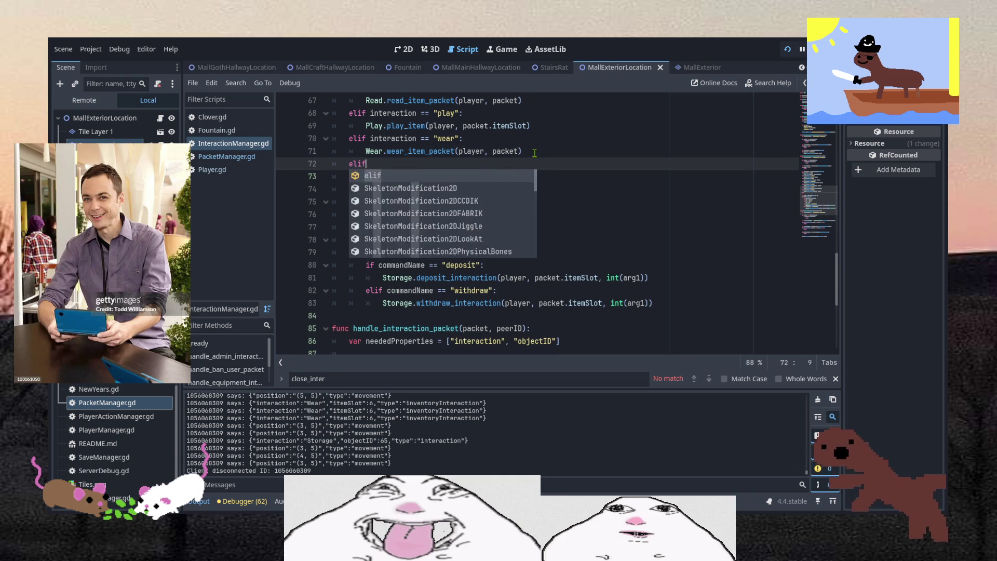
{"action": "type", "text": " interaction == \"swap\":"}
{"action": "key", "text": "Return"}
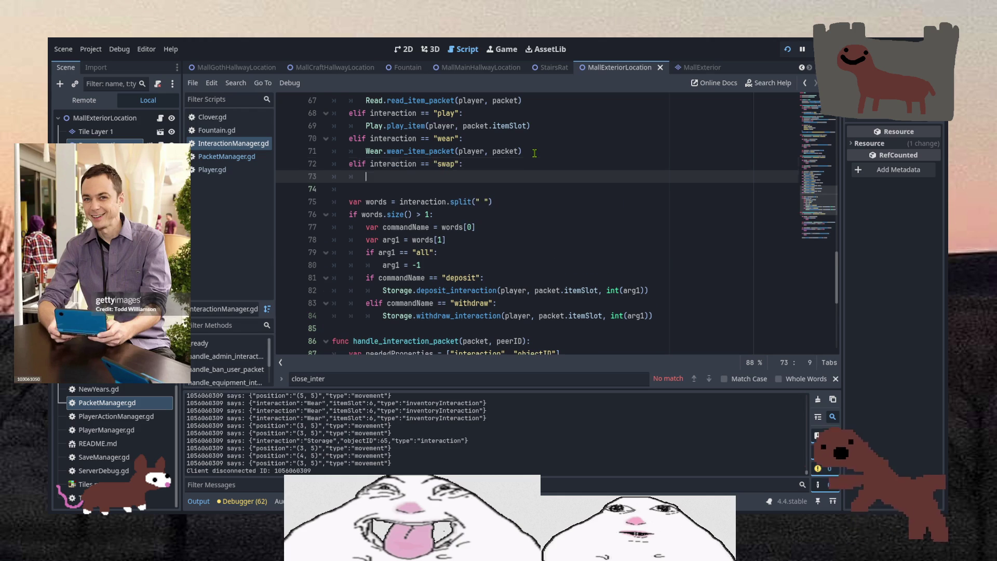
{"action": "type", "text": "pass"}
Look over the surrounding interaction branches, then open Inventory.gd from the FileSystem dock
{"action": "scroll", "coordinate": [535, 153], "scroll_direction": "up", "scroll_amount": 2}
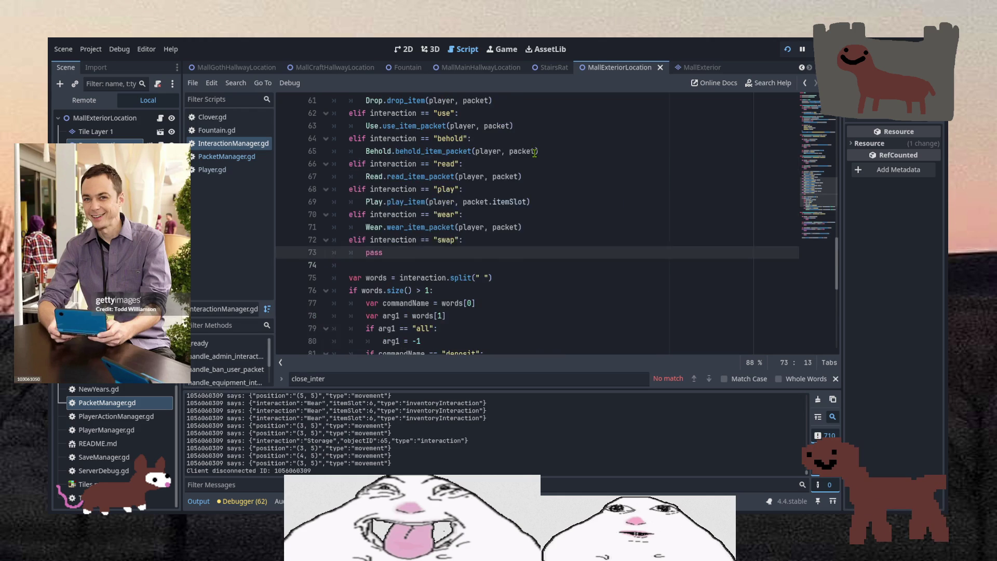
{"action": "scroll", "coordinate": [535, 153], "scroll_direction": "up", "scroll_amount": 3}
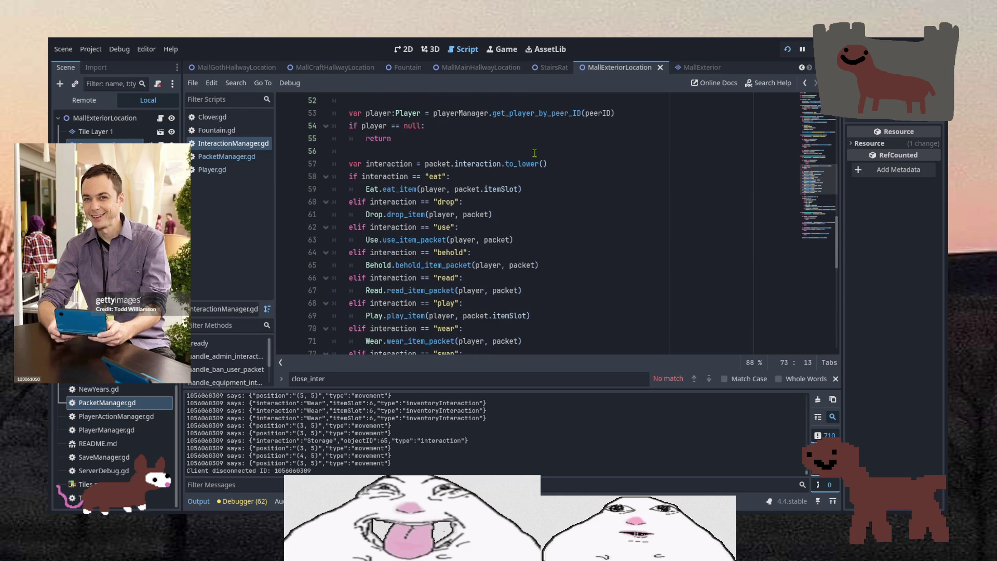
{"action": "scroll", "coordinate": [534, 153], "scroll_direction": "up", "scroll_amount": 1}
{"action": "scroll", "coordinate": [535, 154], "scroll_direction": "up", "scroll_amount": 4}
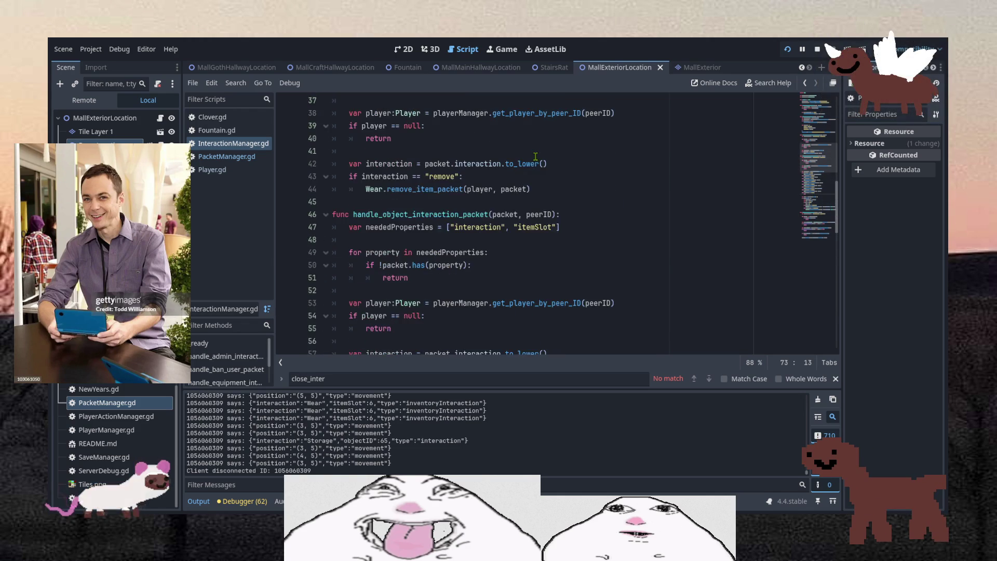
{"action": "scroll", "coordinate": [536, 156], "scroll_direction": "down", "scroll_amount": 9}
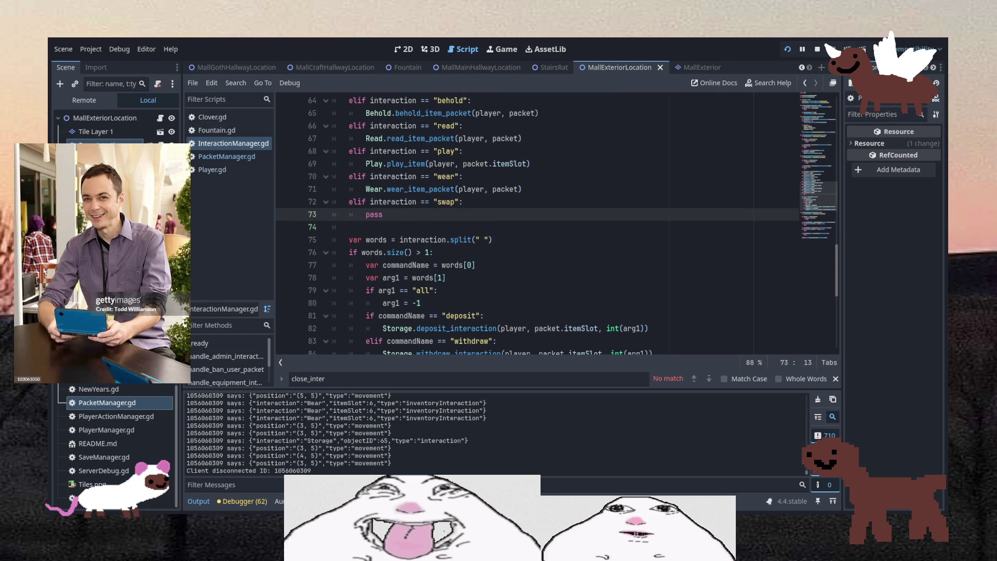
{"action": "scroll", "coordinate": [120, 402], "scroll_direction": "up", "scroll_amount": 5}
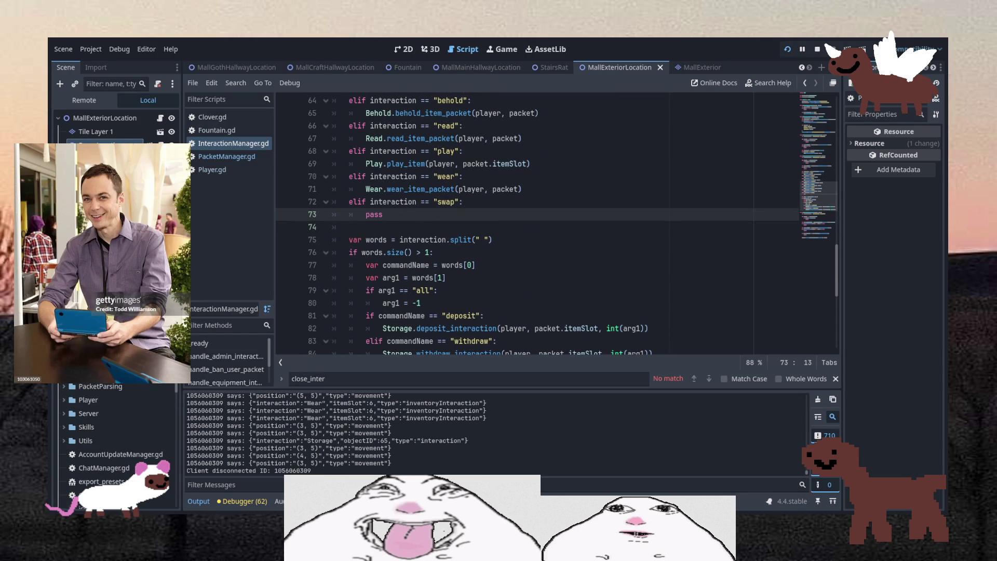
{"action": "scroll", "coordinate": [120, 436], "scroll_direction": "up", "scroll_amount": 3}
{"action": "scroll", "coordinate": [117, 441], "scroll_direction": "down", "scroll_amount": 5}
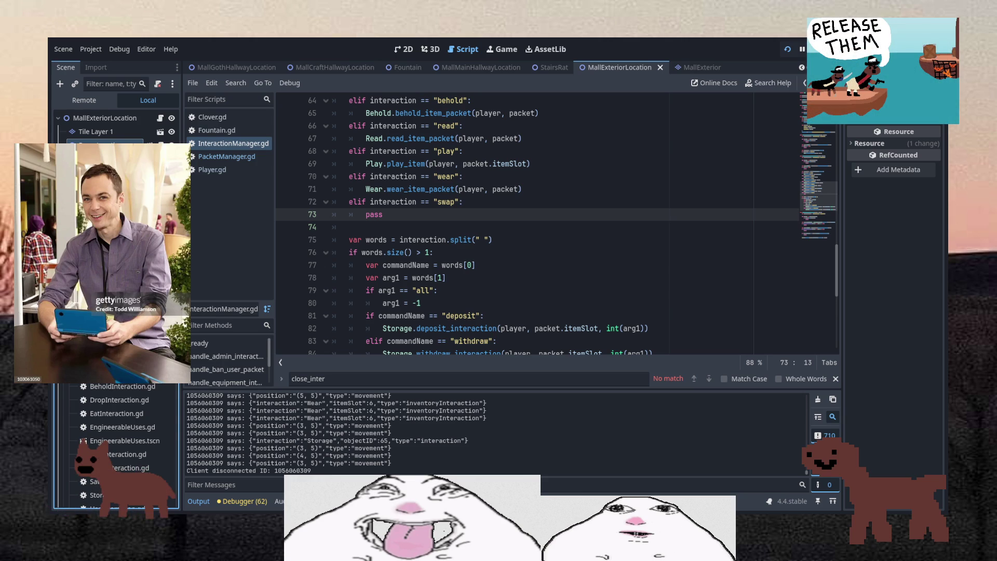
{"action": "scroll", "coordinate": [117, 441], "scroll_direction": "down", "scroll_amount": 2}
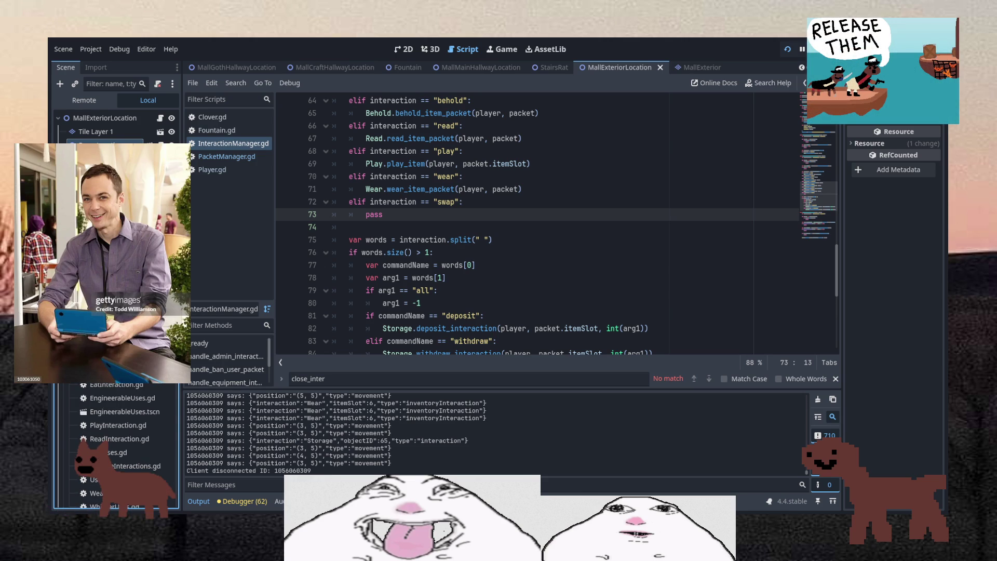
{"action": "scroll", "coordinate": [117, 441], "scroll_direction": "down", "scroll_amount": 2}
{"action": "scroll", "coordinate": [117, 442], "scroll_direction": "down", "scroll_amount": 4}
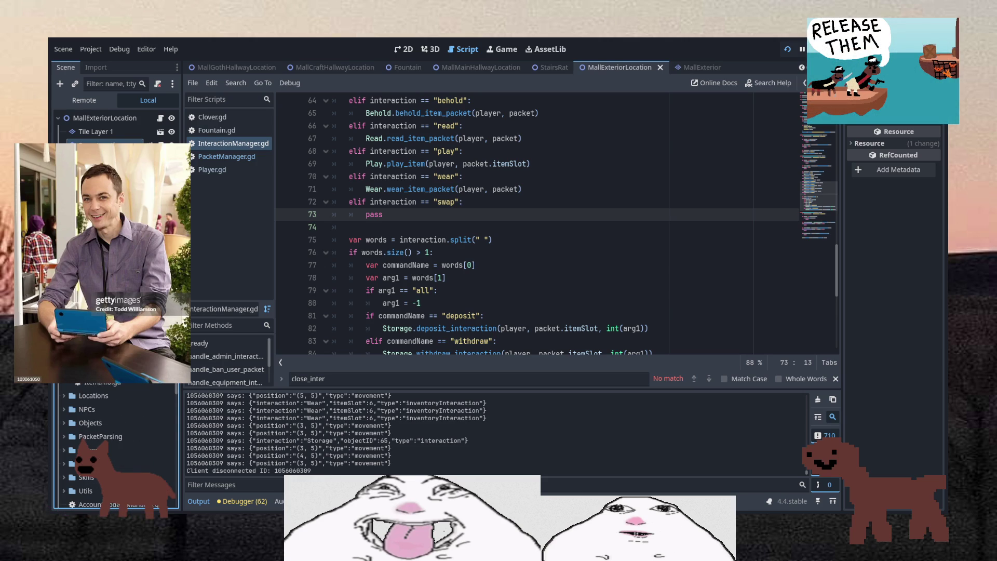
{"action": "scroll", "coordinate": [116, 442], "scroll_direction": "up", "scroll_amount": 2}
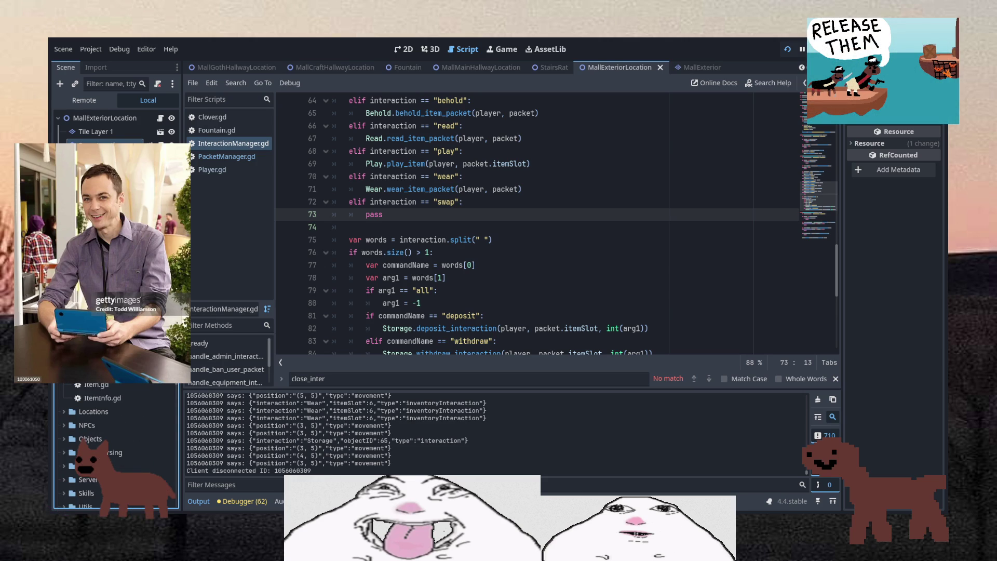
{"action": "double_click", "coordinate": [98, 371]}
Scroll through the opening part of the Inventory.gd script
{"action": "left_click", "coordinate": [445, 203]}
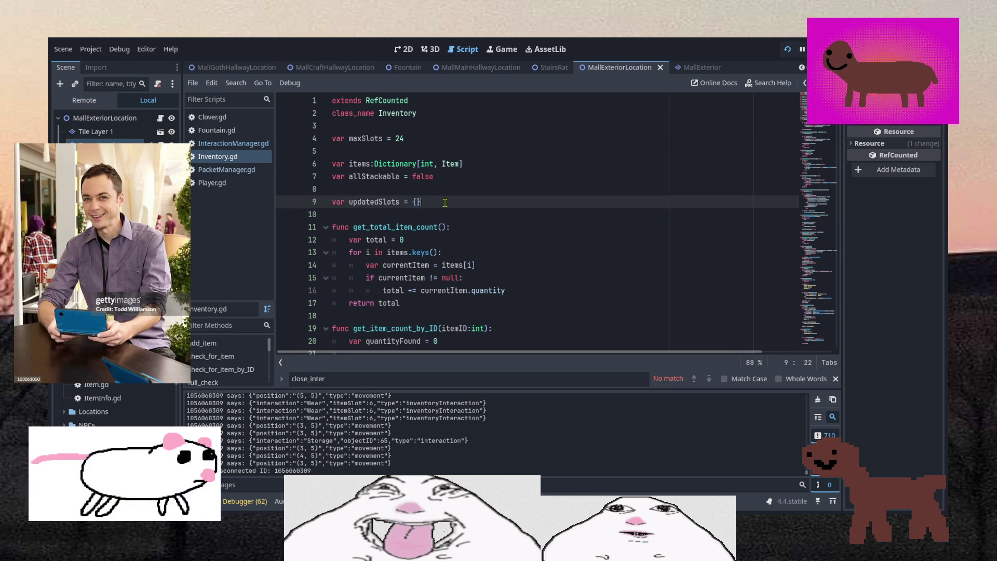
{"action": "scroll", "coordinate": [448, 218], "scroll_direction": "down", "scroll_amount": 5}
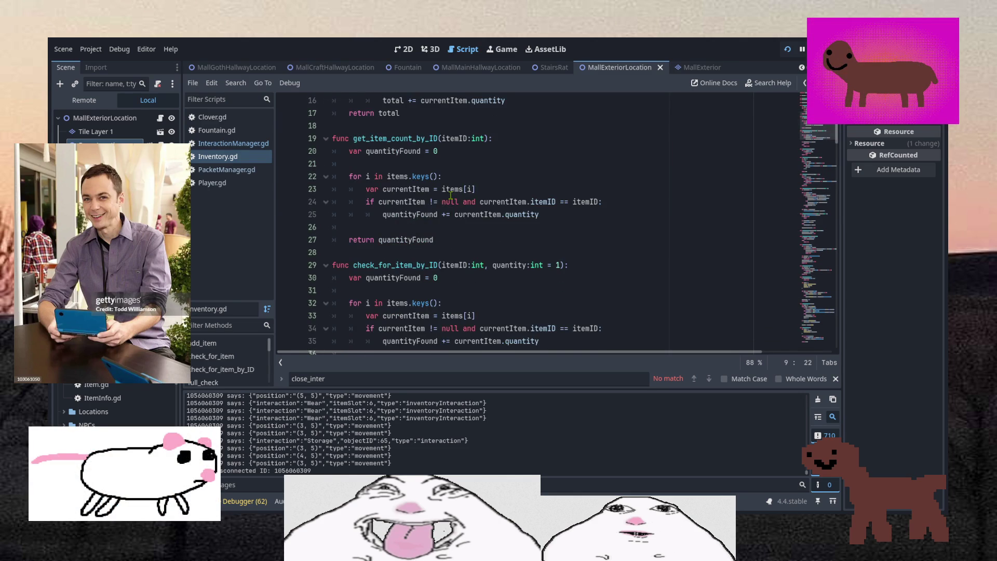
{"action": "scroll", "coordinate": [451, 195], "scroll_direction": "down", "scroll_amount": 1}
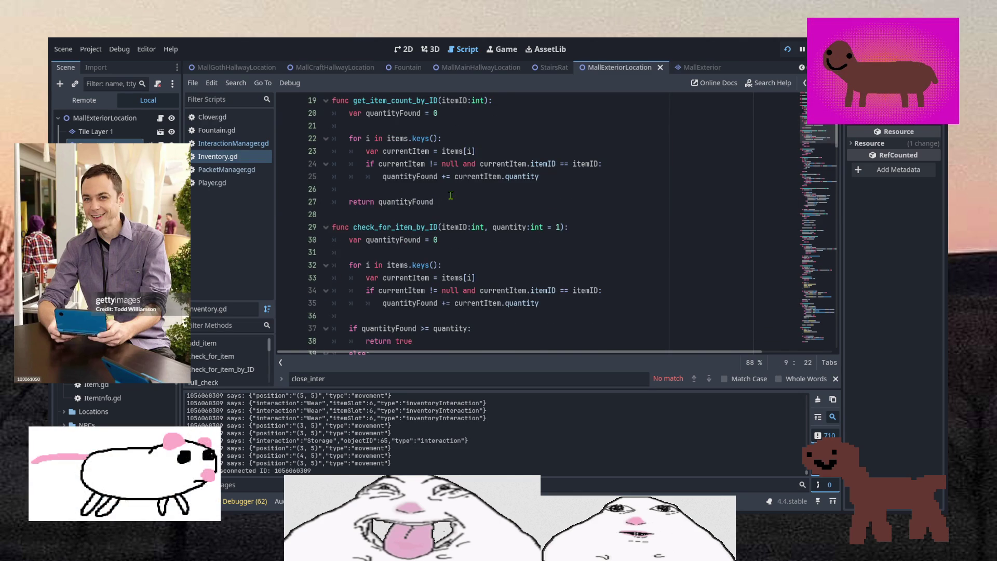
{"action": "scroll", "coordinate": [450, 195], "scroll_direction": "down", "scroll_amount": 7}
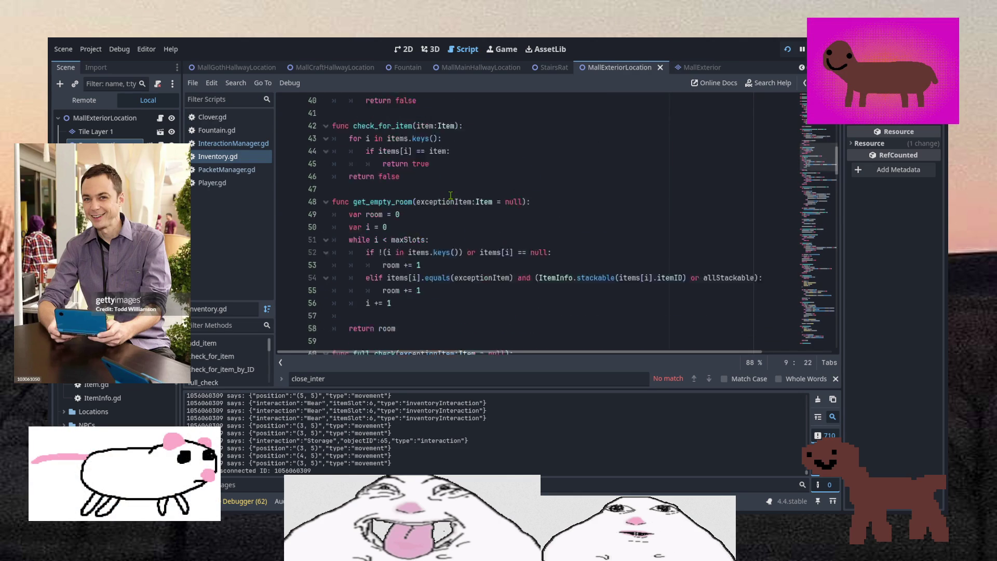
{"action": "scroll", "coordinate": [450, 195], "scroll_direction": "down", "scroll_amount": 1}
{"action": "scroll", "coordinate": [450, 195], "scroll_direction": "up", "scroll_amount": 3}
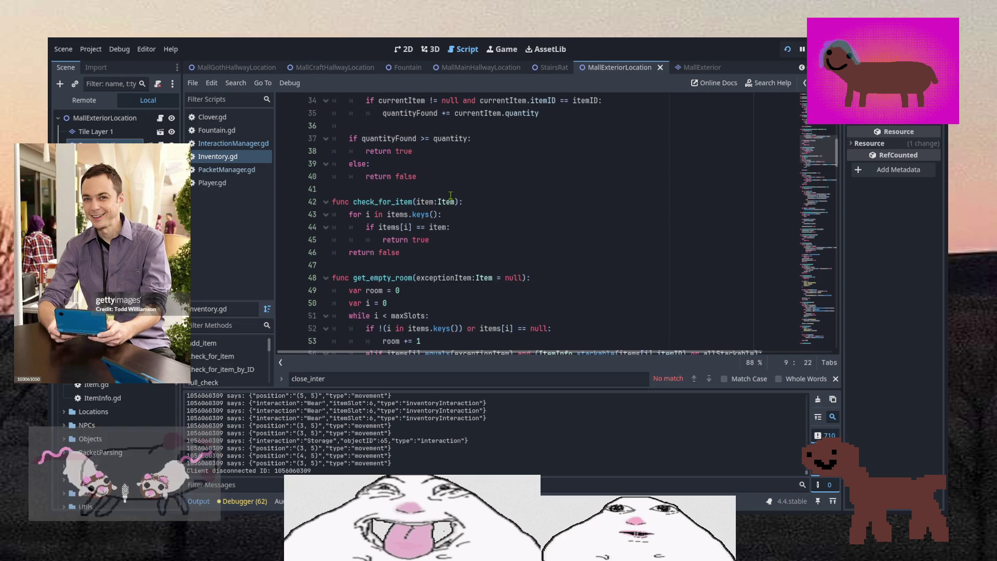
{"action": "scroll", "coordinate": [450, 196], "scroll_direction": "up", "scroll_amount": 4}
{"action": "scroll", "coordinate": [450, 195], "scroll_direction": "down", "scroll_amount": 6}
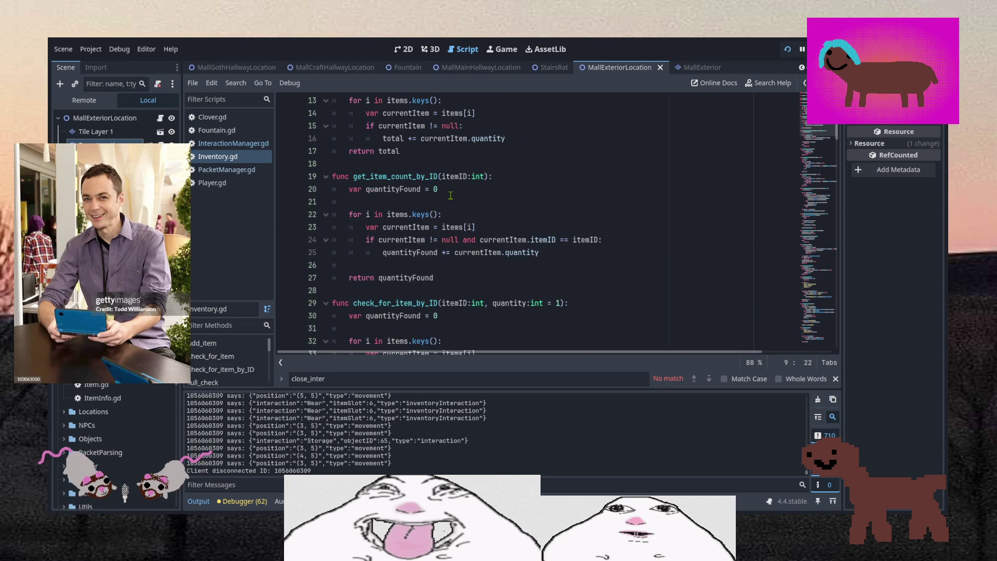
Use the minimap to reach set_item_in_slot and put the caret just below it
{"action": "mouse_move", "coordinate": [806, 197]}
{"action": "left_mouse_down"}
{"action": "mouse_move", "coordinate": [814, 248]}
{"action": "mouse_move", "coordinate": [806, 310]}
{"action": "mouse_move", "coordinate": [802, 286]}
{"action": "left_mouse_up"}
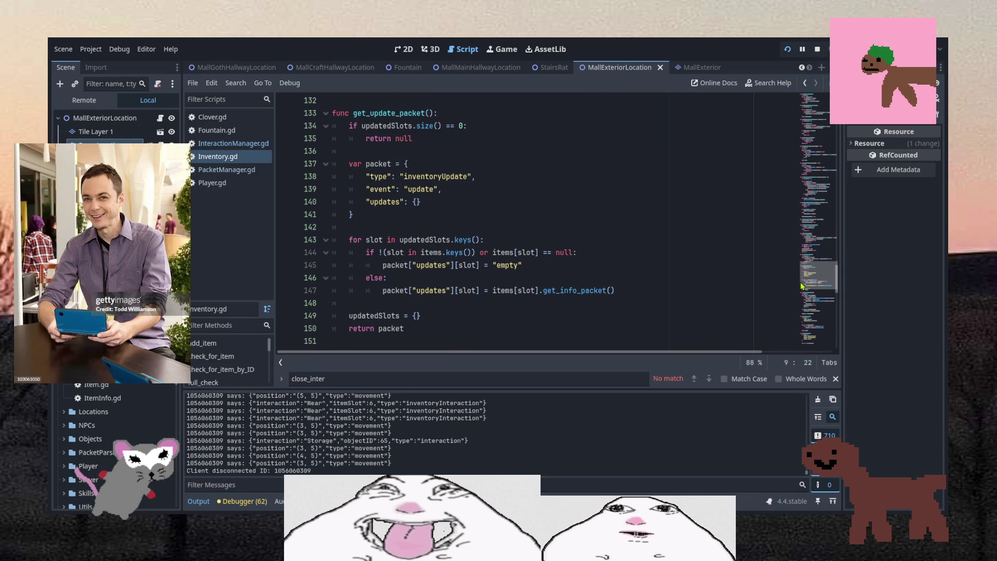
{"action": "mouse_move", "coordinate": [802, 286]}
{"action": "left_mouse_down"}
{"action": "mouse_move", "coordinate": [808, 128]}
{"action": "mouse_move", "coordinate": [804, 236]}
{"action": "left_mouse_up"}
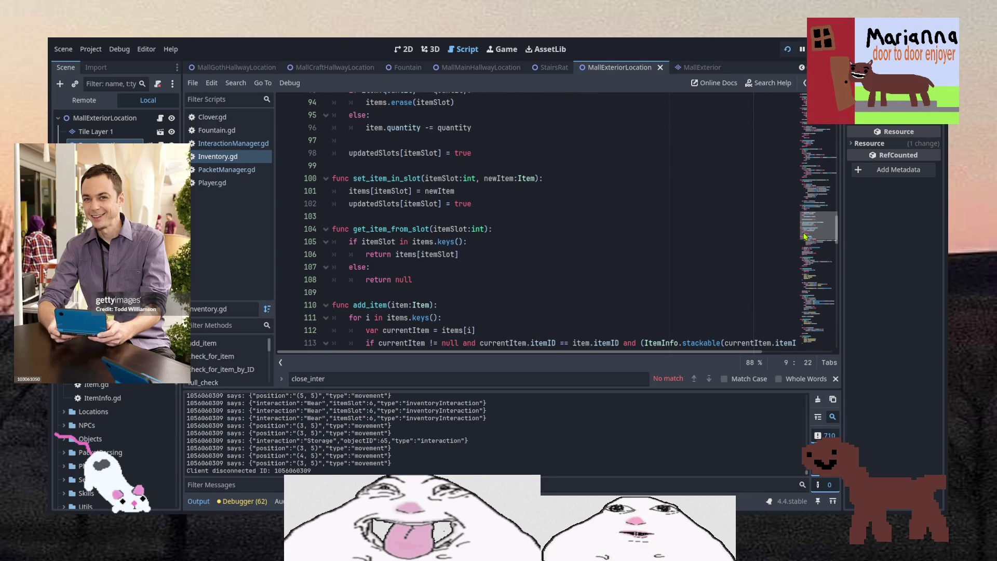
{"action": "scroll", "coordinate": [327, 195], "scroll_direction": "up", "scroll_amount": 1}
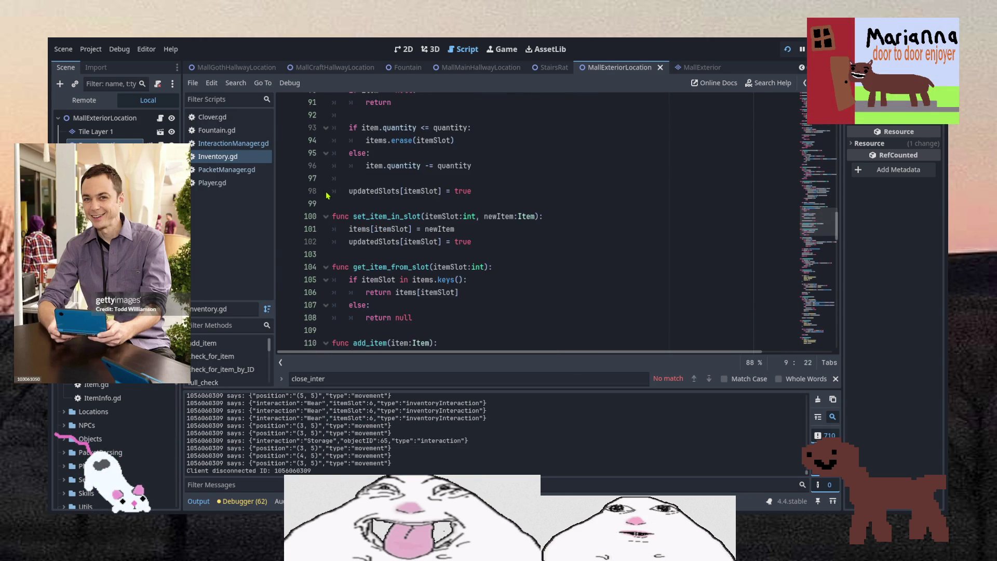
{"action": "scroll", "coordinate": [370, 214], "scroll_direction": "down", "scroll_amount": 1}
{"action": "left_click", "coordinate": [382, 217]}
{"action": "scroll", "coordinate": [382, 218], "scroll_direction": "up", "scroll_amount": 3}
{"action": "scroll", "coordinate": [519, 228], "scroll_direction": "down", "scroll_amount": 3}
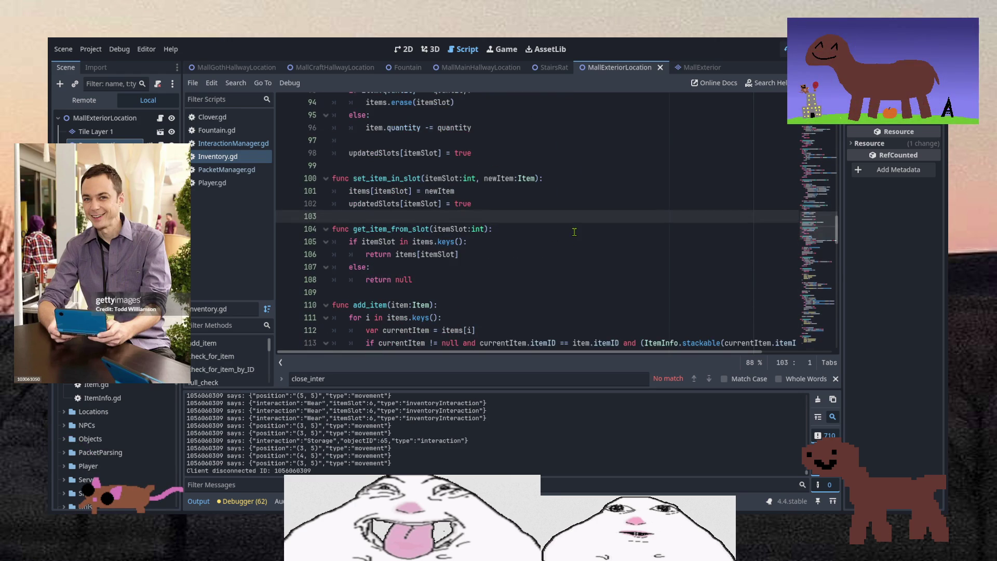
Start a 'func swap_sl' stub and move get_item_from_slot above it
{"action": "key", "text": "Return"}
{"action": "key", "text": "Return"}
{"action": "key", "text": "Up"}
{"action": "type", "text": "func sw"}
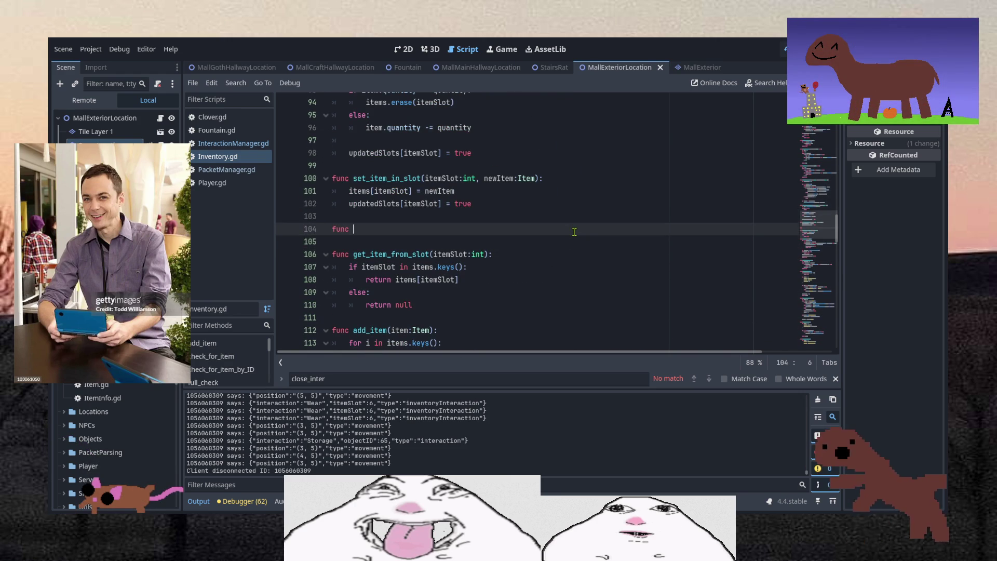
{"action": "type", "text": "ap_slots("}
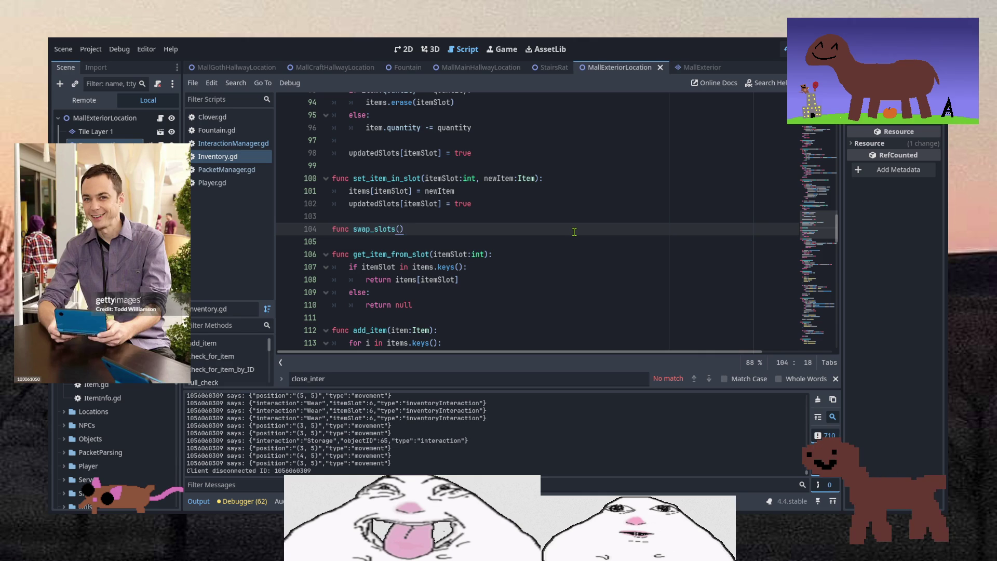
{"action": "mouse_move", "coordinate": [418, 306]}
{"action": "left_mouse_down"}
{"action": "mouse_move", "coordinate": [431, 293]}
{"action": "mouse_move", "coordinate": [442, 229]}
{"action": "left_mouse_up"}
{"action": "key", "text": "ctrl+x"}
{"action": "left_click", "coordinate": [483, 204]}
{"action": "key", "text": "ctrl+v"}
Fill the swap_slots parameter list with two slot2:int parameters
{"action": "scroll", "coordinate": [450, 244], "scroll_direction": "down", "scroll_amount": 2}
{"action": "left_click", "coordinate": [445, 229]}
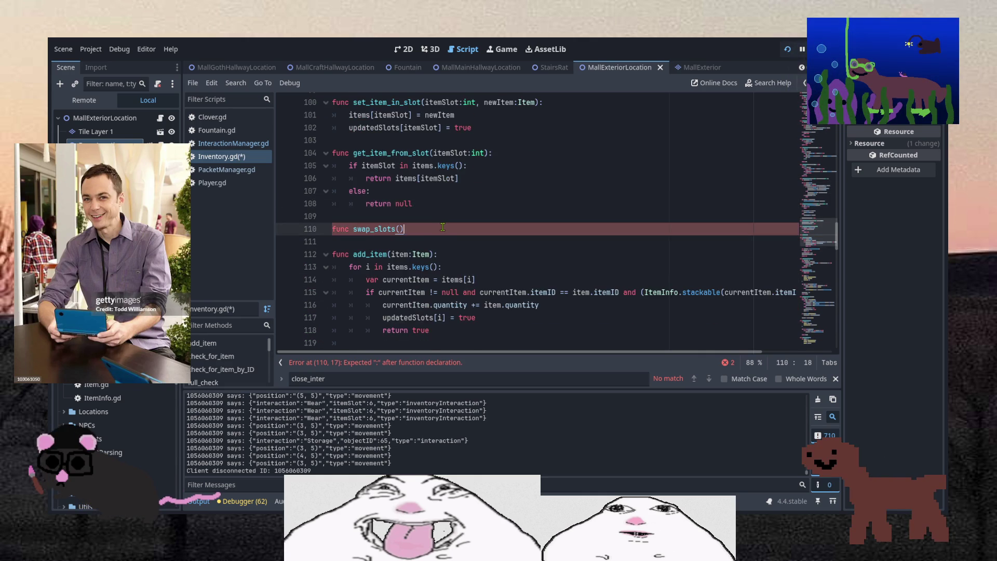
{"action": "scroll", "coordinate": [445, 229], "scroll_direction": "down", "scroll_amount": 2}
{"action": "scroll", "coordinate": [444, 229], "scroll_direction": "up", "scroll_amount": 1}
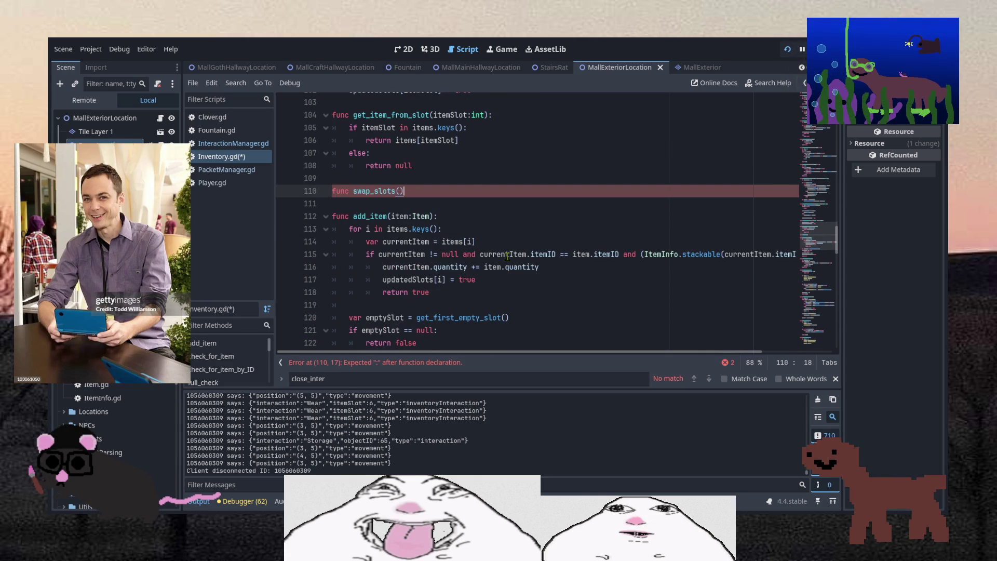
{"action": "scroll", "coordinate": [507, 257], "scroll_direction": "up", "scroll_amount": 3}
{"action": "key", "text": "Left"}
{"action": "type", "text": "slot "}
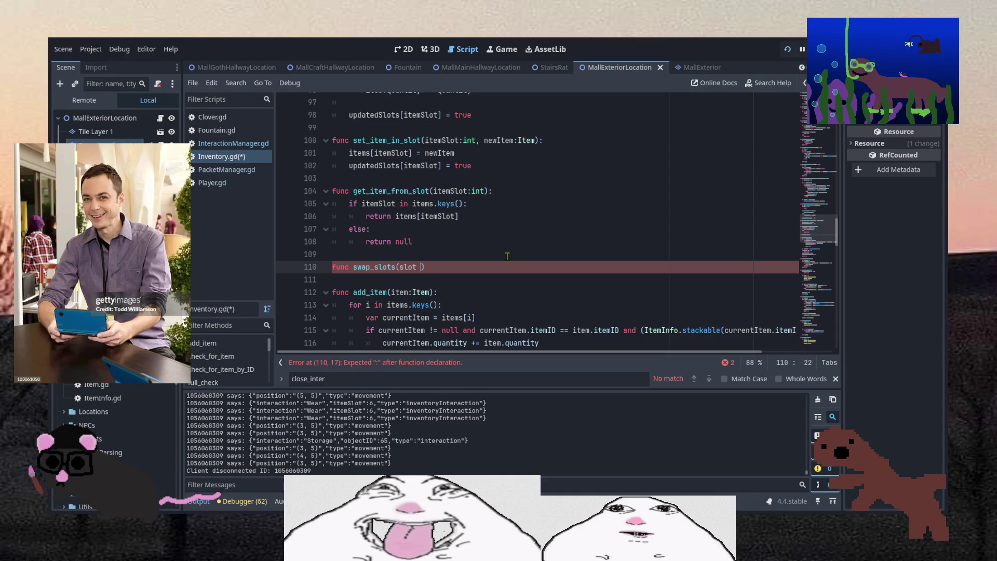
{"action": "type", "text": ", slot2"}
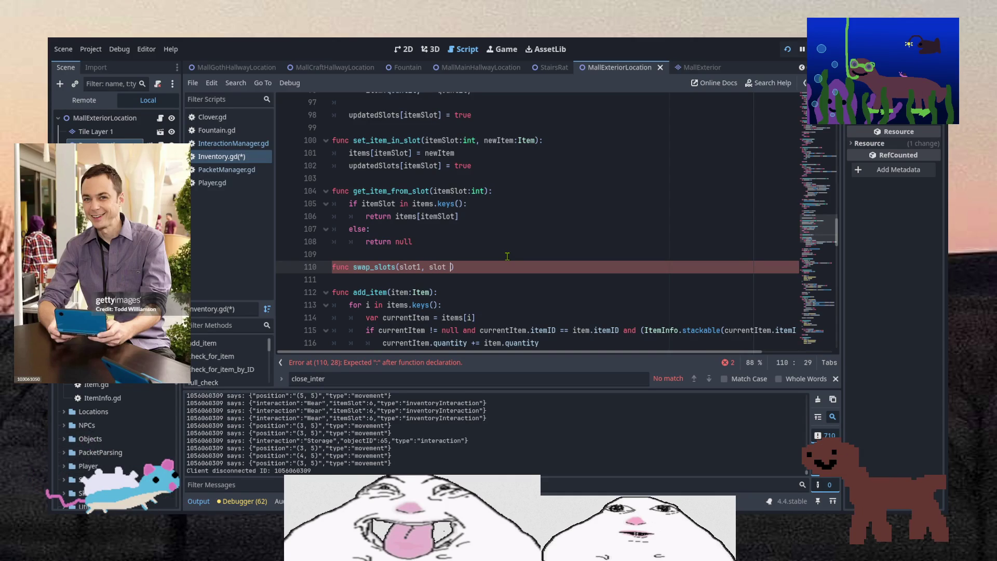
{"action": "type", "text": ":int"}
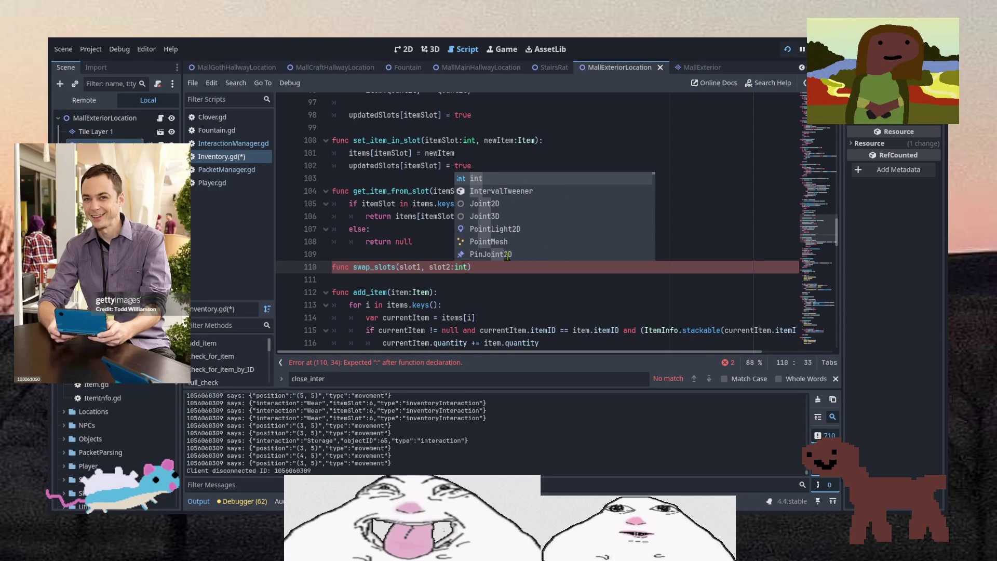
{"action": "key", "text": "ctrl+shift+Left"}
{"action": "key", "text": "ctrl+shift+Left"}
{"action": "key", "text": "ctrl+shift+Left"}
{"action": "key", "text": "ctrl+c"}
{"action": "double_click", "coordinate": [411, 266]}
{"action": "key", "text": "ctrl+v"}
End the swap_slots header with a colon, add a pass body, and test-run then stop the project
{"action": "left_click", "coordinate": [522, 268]}
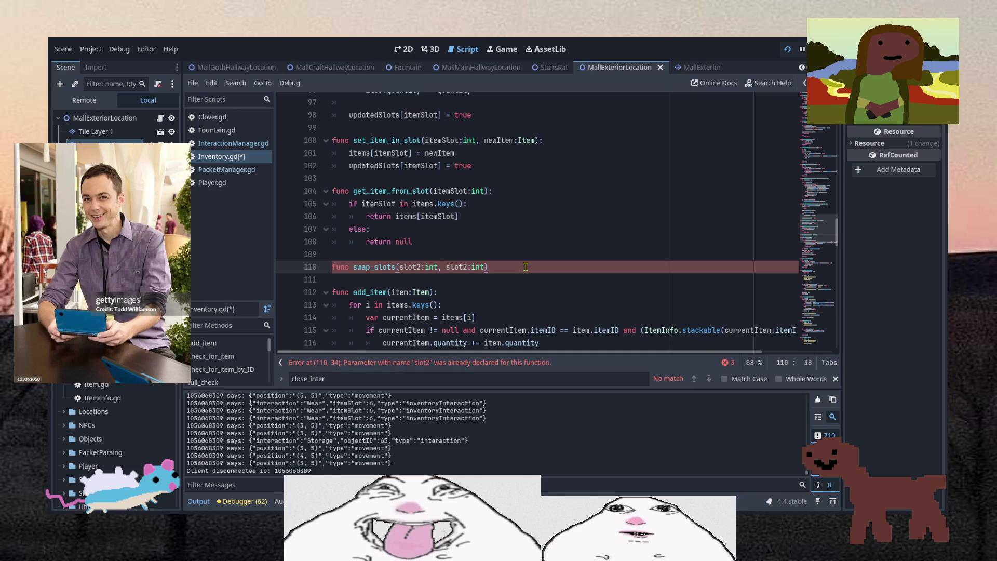
{"action": "type", "text": ":"}
{"action": "key", "text": "Return"}
{"action": "type", "text": "pass"}
{"action": "key", "text": "F5"}
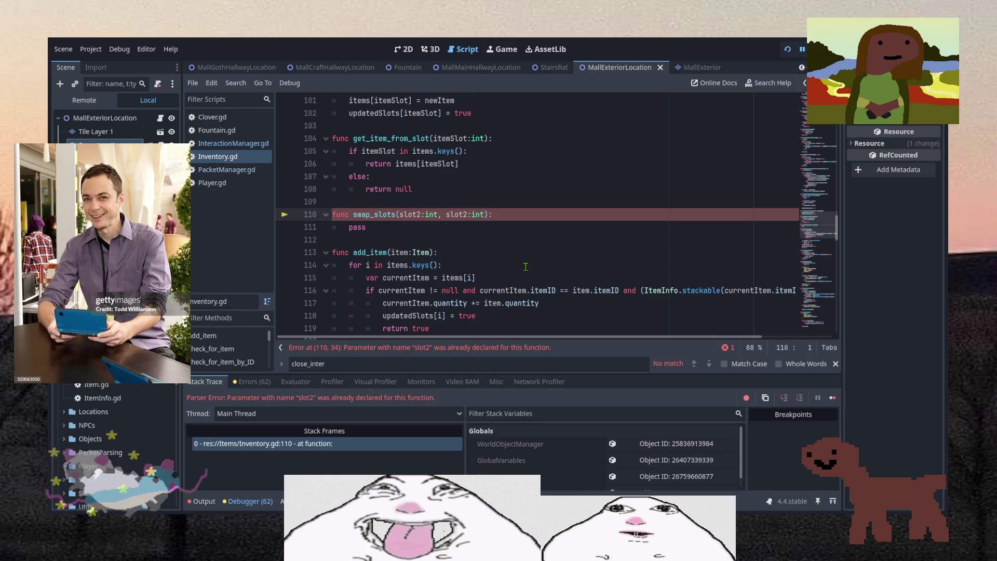
{"action": "key", "text": "F8"}
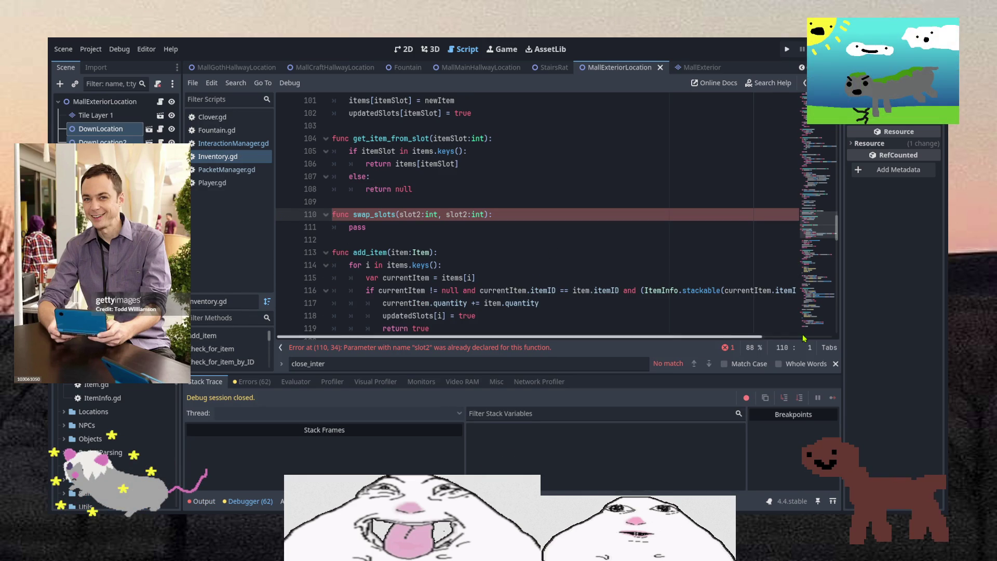
Rename the duplicated first parameter to slot1, giving swap_slots(slot1:int, slot2:int)
{"action": "left_click", "coordinate": [486, 238]}
{"action": "left_click", "coordinate": [440, 227]}
{"action": "left_click", "coordinate": [421, 214]}
{"action": "key", "text": "BackSpace"}
{"action": "type", "text": "1"}
{"action": "left_click", "coordinate": [416, 226]}
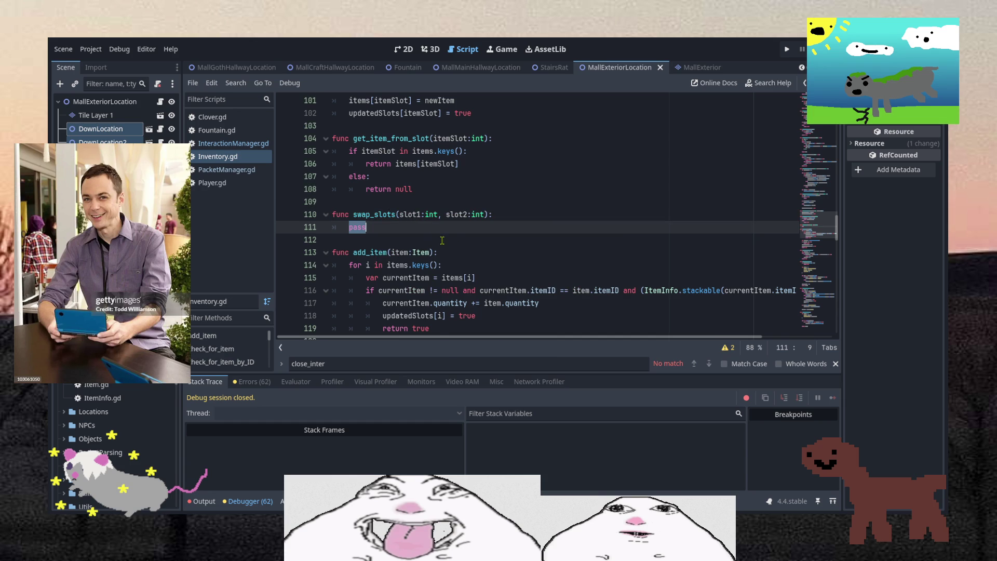
Begin the slot1 guard with 'if slot1 == null or slot1 > maxSlots or slot1'
{"action": "scroll", "coordinate": [435, 240], "scroll_direction": "up", "scroll_amount": 20}
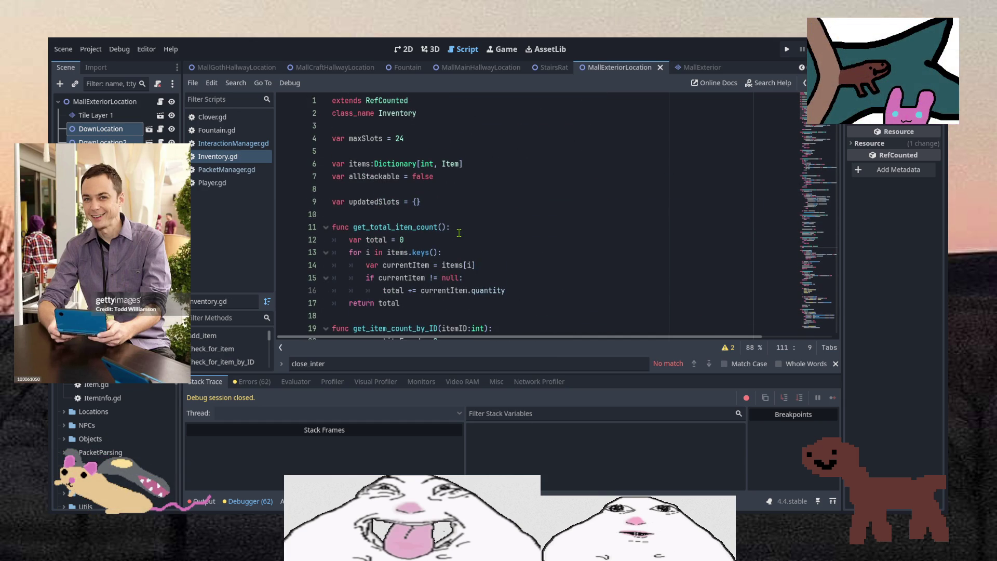
{"action": "scroll", "coordinate": [459, 233], "scroll_direction": "down", "scroll_amount": 20}
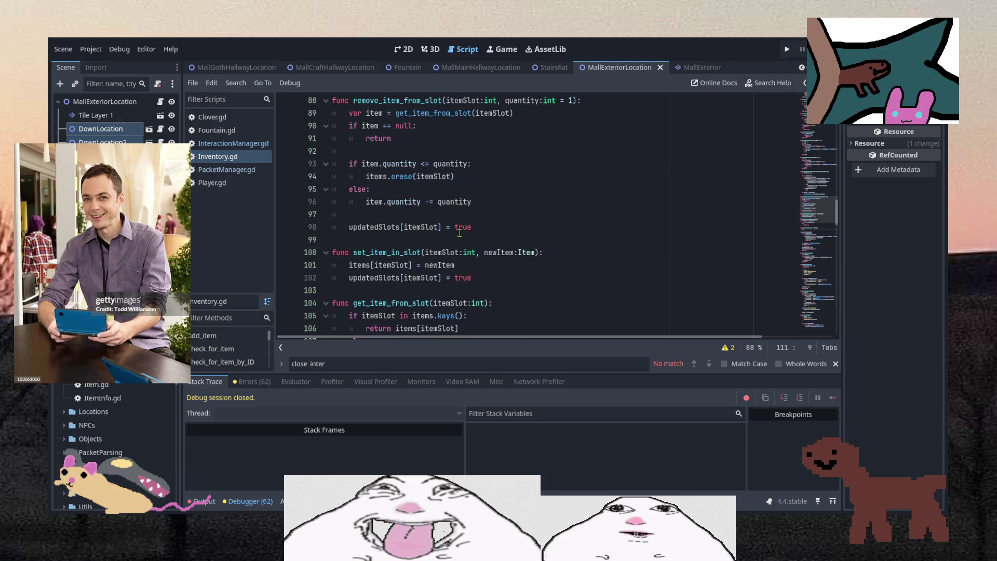
{"action": "scroll", "coordinate": [459, 233], "scroll_direction": "down", "scroll_amount": 4}
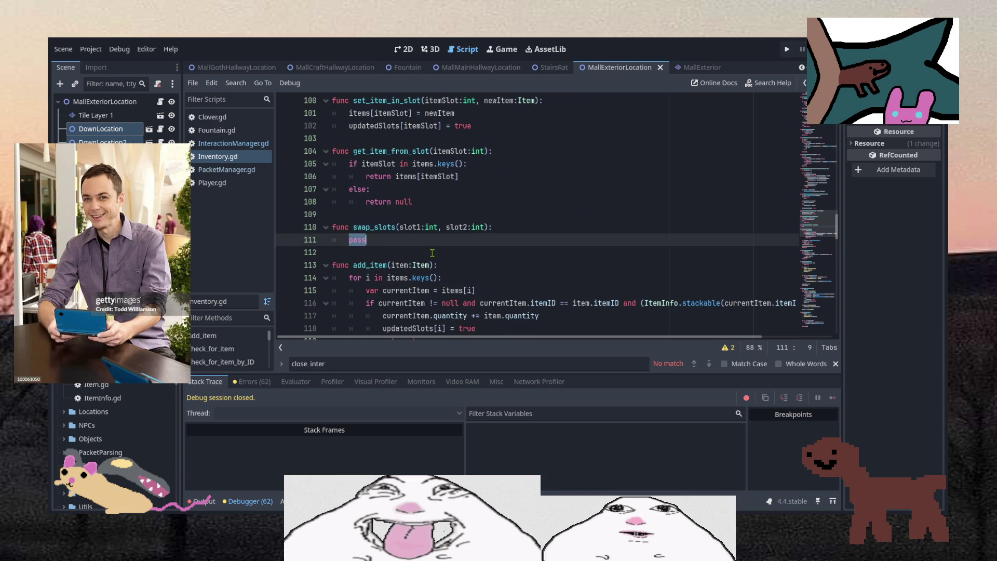
{"action": "type", "text": "if slot1 "}
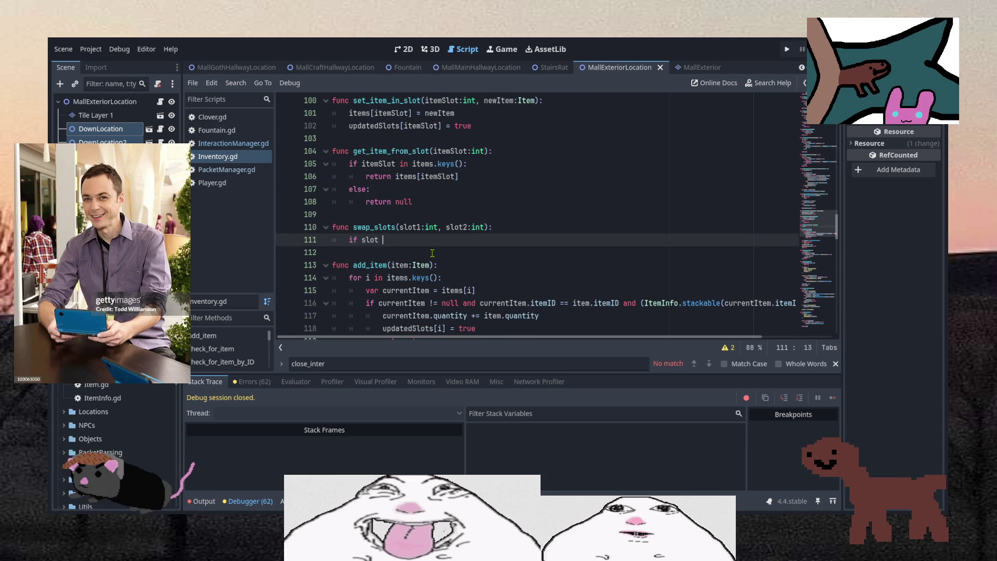
{"action": "type", "text": "== null or slo"}
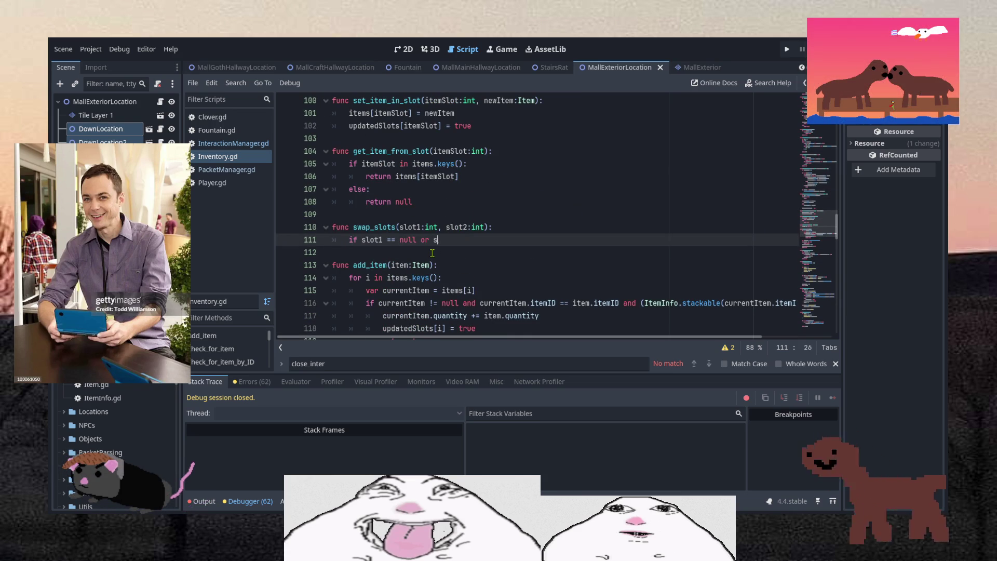
{"action": "type", "text": "t1 >"}
{"action": "type", "text": " maxSlots"}
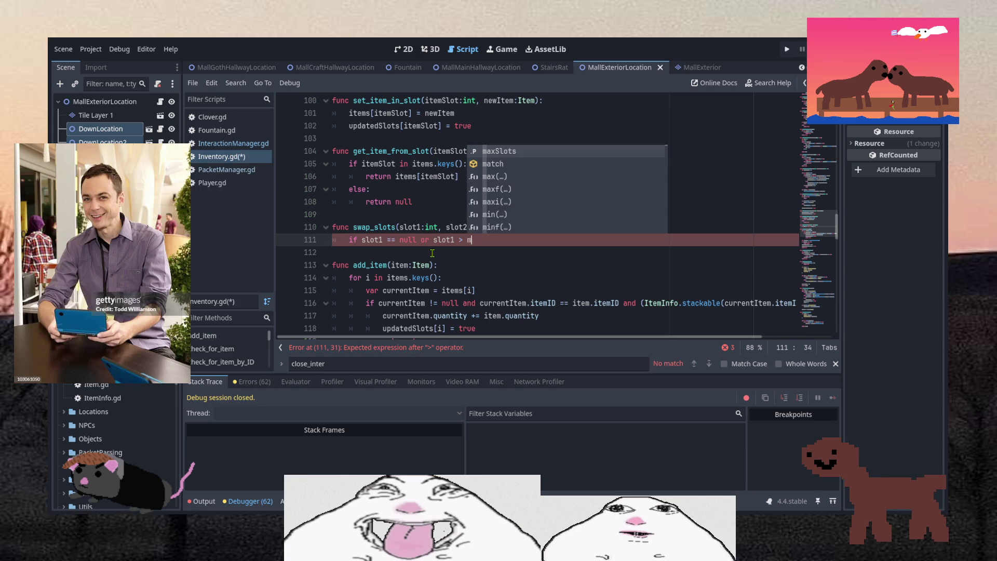
{"action": "type", "text": " or slot1"}
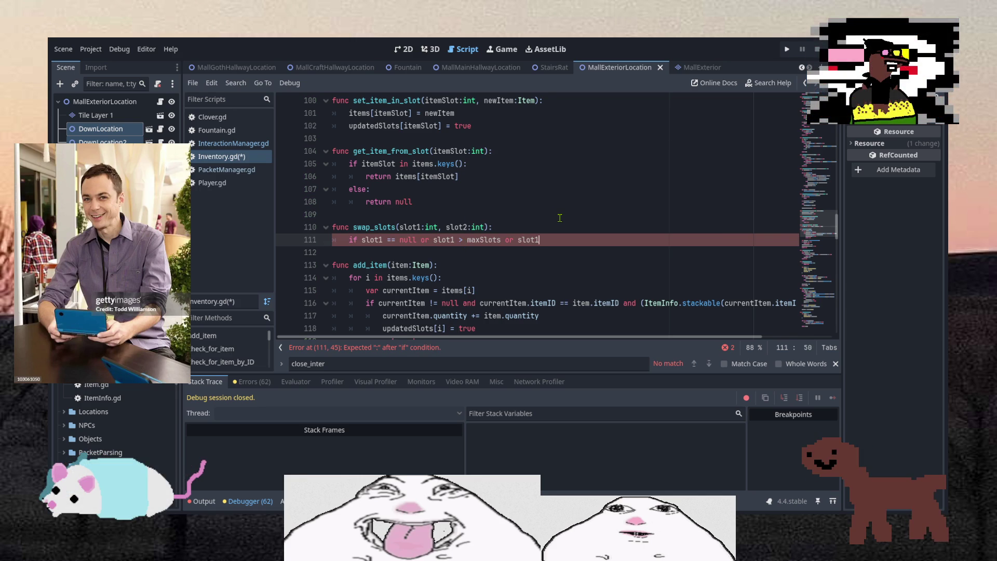
{"action": "scroll", "coordinate": [560, 217], "scroll_direction": "up", "scroll_amount": 9}
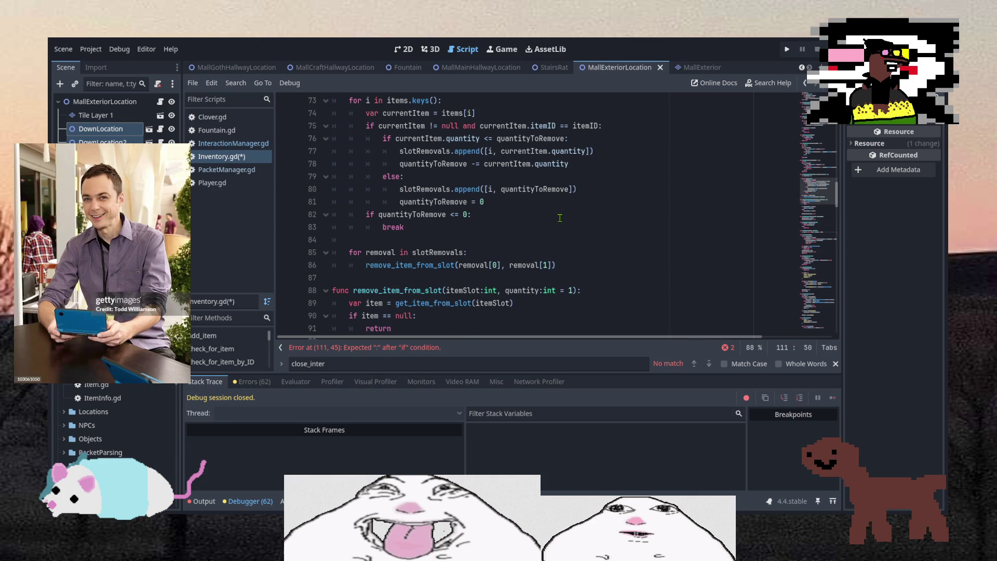
{"action": "scroll", "coordinate": [560, 218], "scroll_direction": "up", "scroll_amount": 6}
{"action": "scroll", "coordinate": [582, 202], "scroll_direction": "down", "scroll_amount": 19}
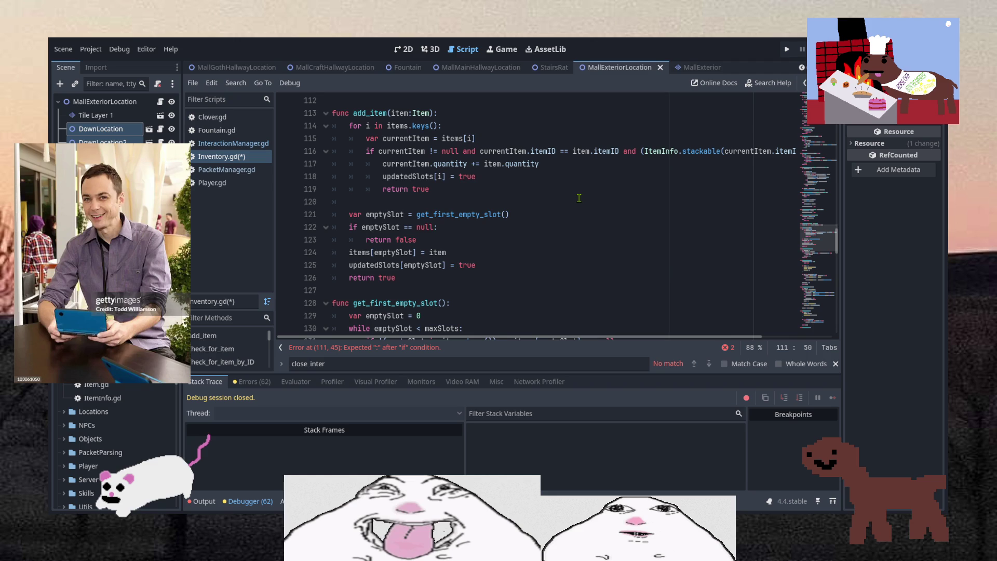
{"action": "scroll", "coordinate": [579, 198], "scroll_direction": "down", "scroll_amount": 4}
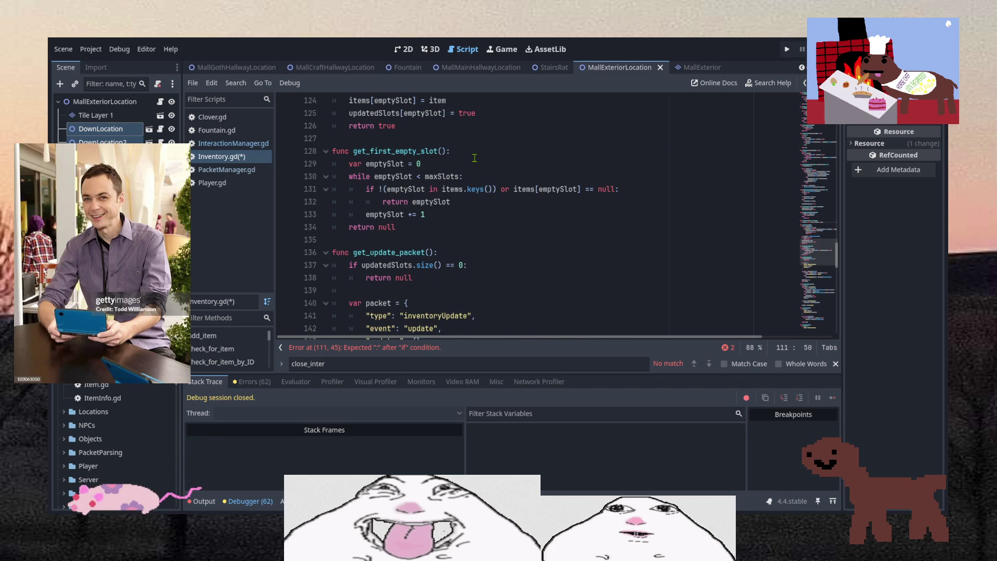
{"action": "scroll", "coordinate": [474, 158], "scroll_direction": "up", "scroll_amount": 8}
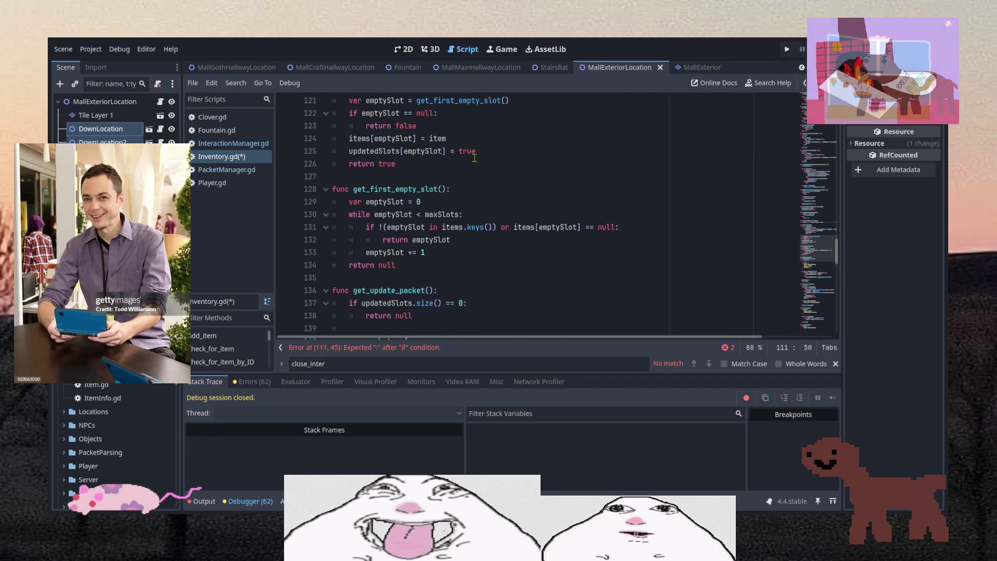
{"action": "scroll", "coordinate": [474, 158], "scroll_direction": "up", "scroll_amount": 1}
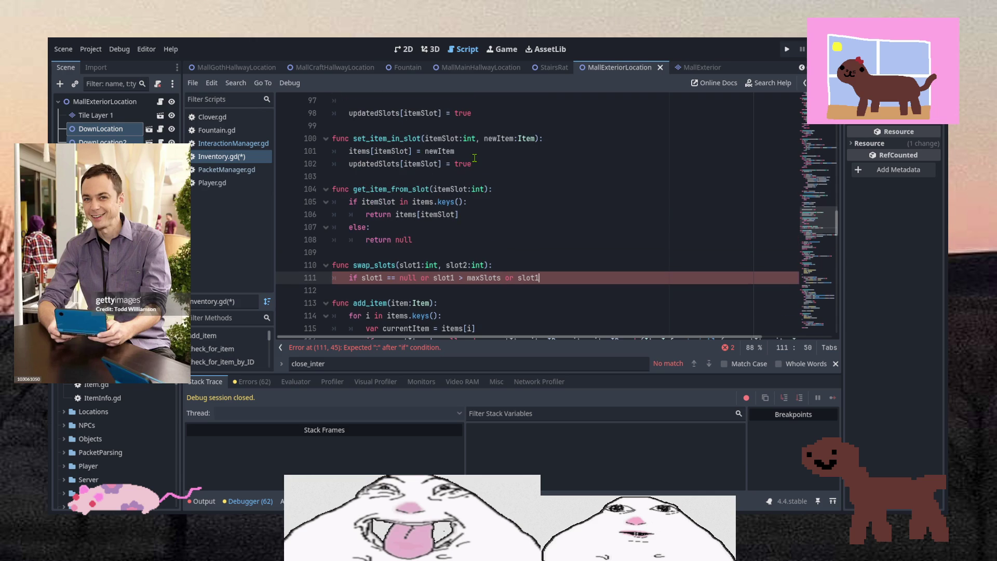
{"action": "scroll", "coordinate": [474, 158], "scroll_direction": "down", "scroll_amount": 2}
Change the check to >= maxSlots, finish it with '< 0:', and add a return line
{"action": "left_click", "coordinate": [465, 194]}
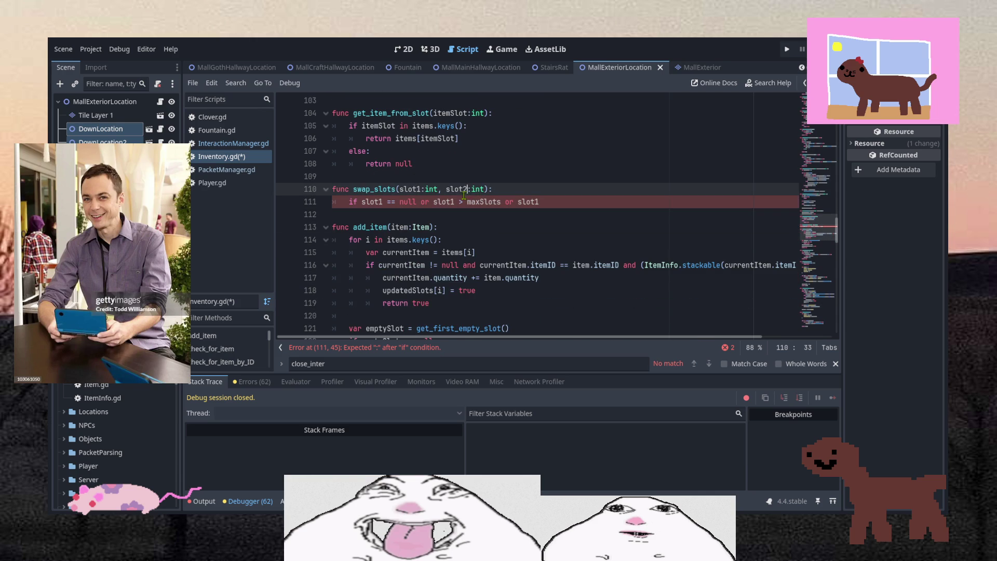
{"action": "left_click", "coordinate": [463, 199]}
{"action": "type", "text": "="}
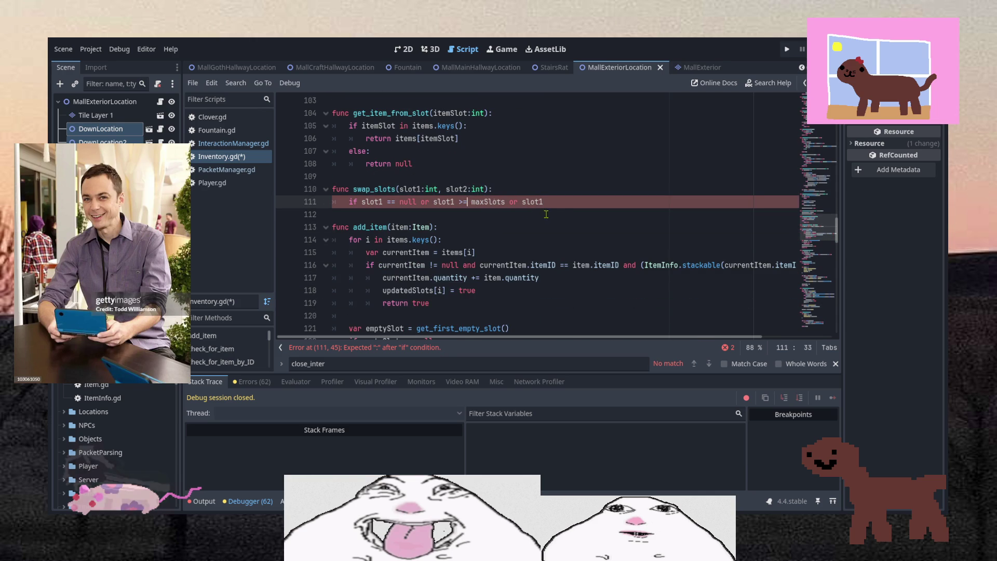
{"action": "left_click", "coordinate": [569, 205]}
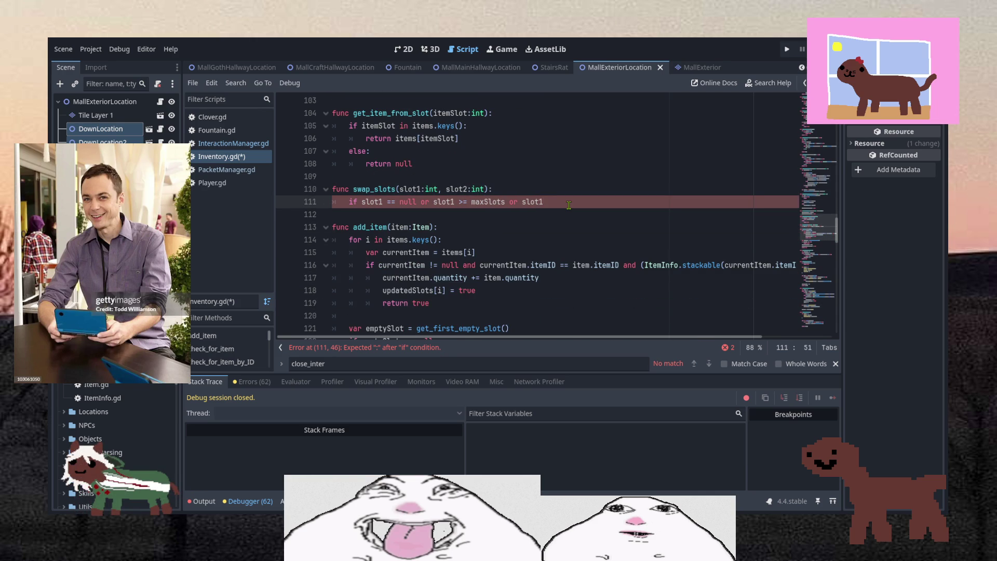
{"action": "type", "text": "< 0:"}
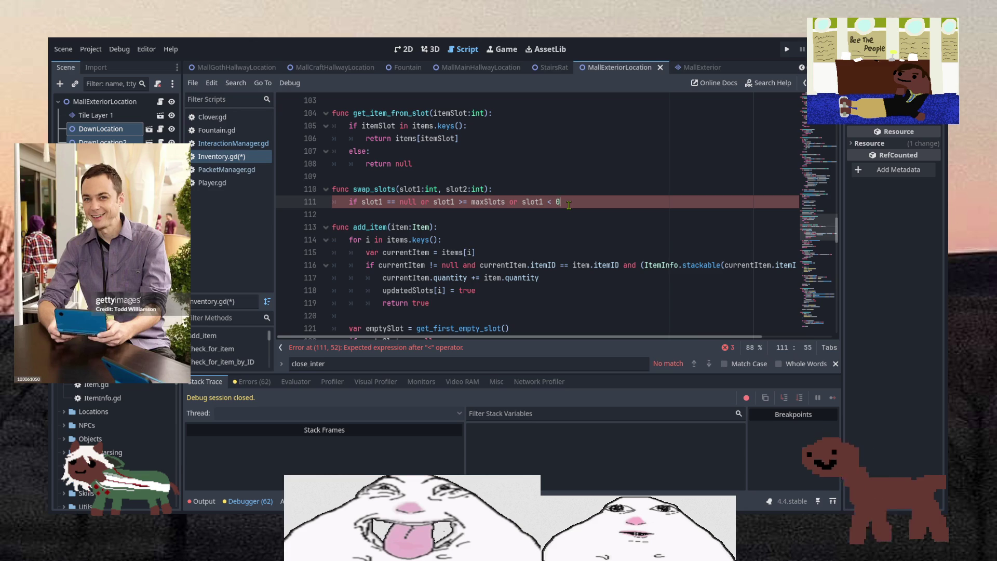
{"action": "key", "text": "Return"}
{"action": "type", "text": "turn"}
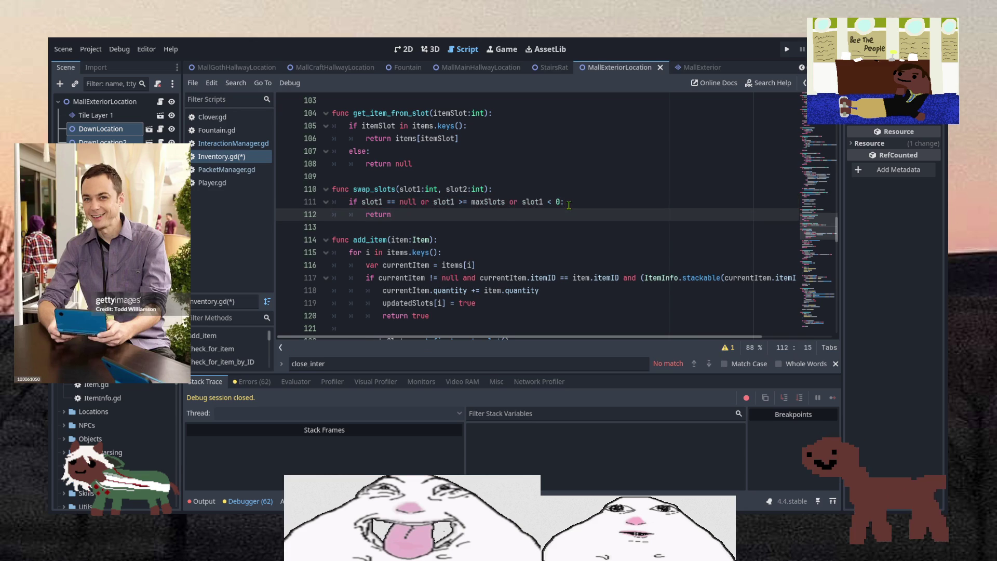
Duplicate the slot1 guard and change its slot1 references to slot2
{"action": "left_click_drag", "start_coordinate": [539, 209], "coordinate": [539, 189]}
{"action": "key", "text": "ctrl+c"}
{"action": "key", "text": "Right"}
{"action": "key", "text": "ctrl+v"}
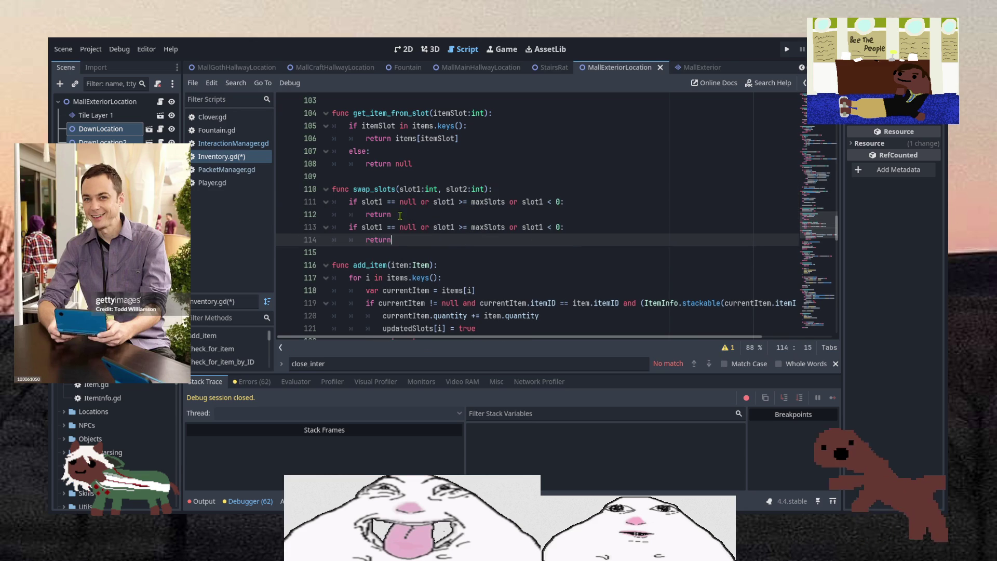
{"action": "left_click", "coordinate": [383, 227]}
{"action": "key", "text": "BackSpace"}
{"action": "type", "text": "2"}
{"action": "left_click", "coordinate": [455, 227]}
{"action": "key", "text": "BackSpace"}
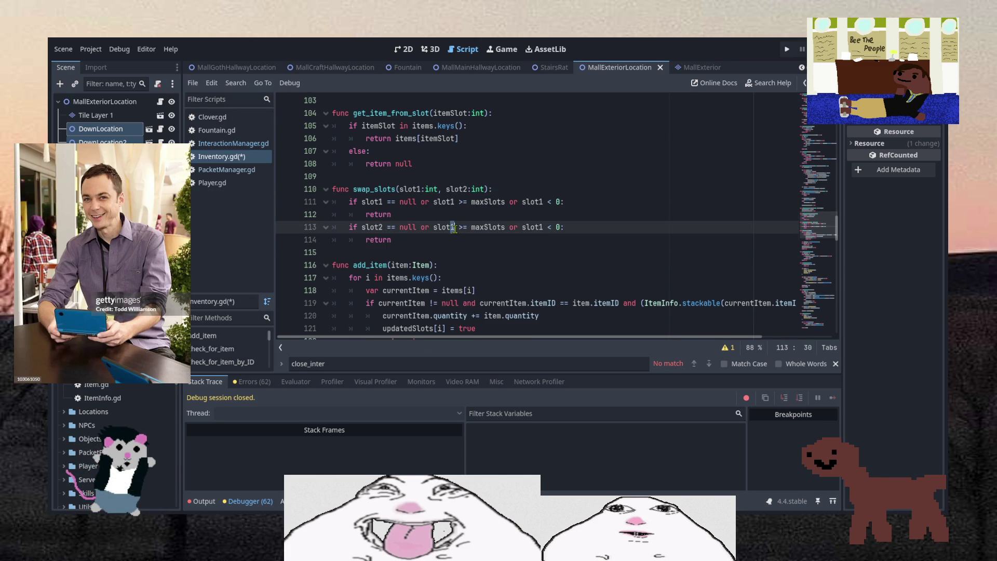
{"action": "type", "text": "2"}
{"action": "left_click", "coordinate": [540, 227]}
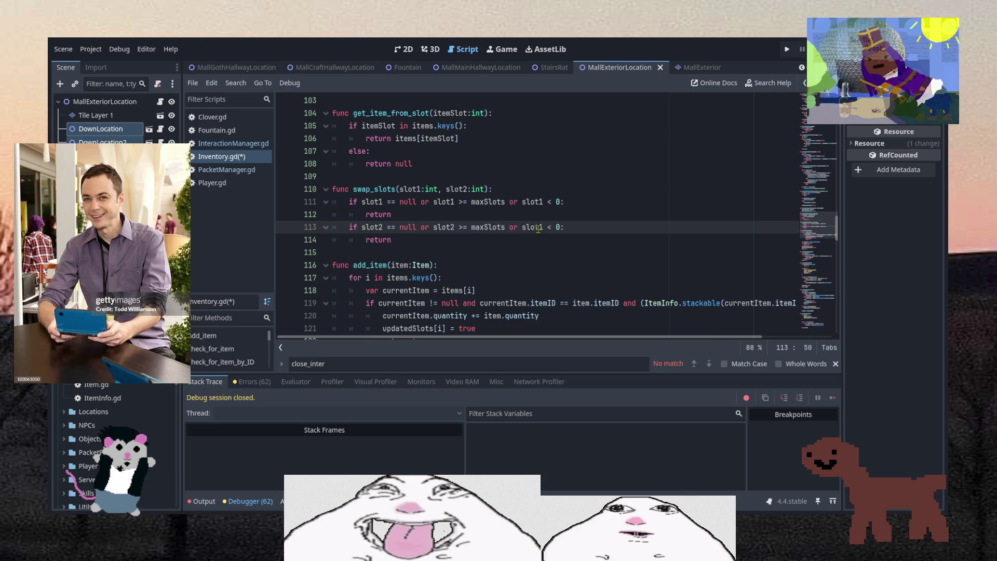
In swap_slots, add item and item2 variables from get_item_from_slot(slot1) and get_item_from_slot(slot2)
{"action": "left_click", "coordinate": [444, 244]}
{"action": "key", "text": "ctrl+s"}
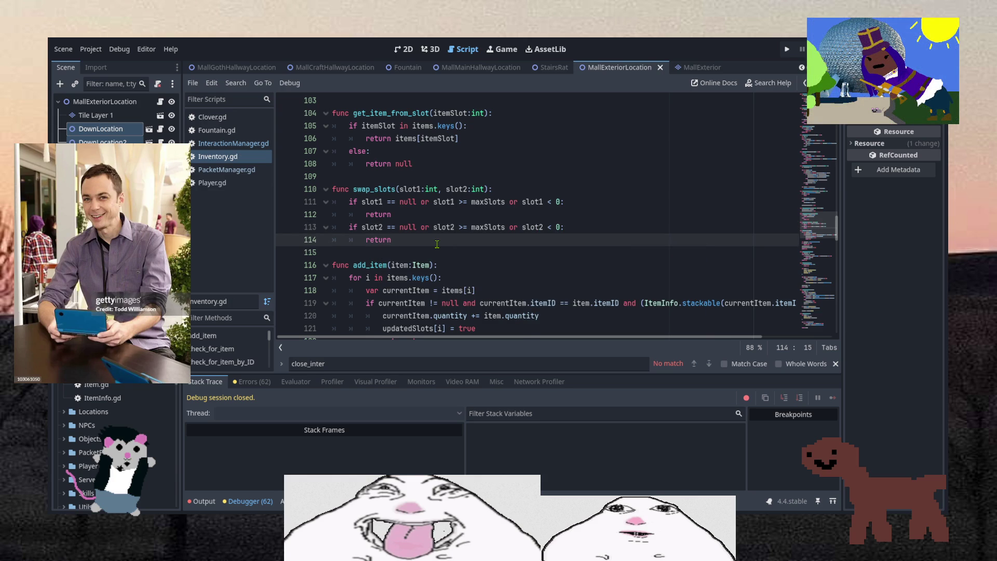
{"action": "key", "text": "Return"}
{"action": "key", "text": "Return"}
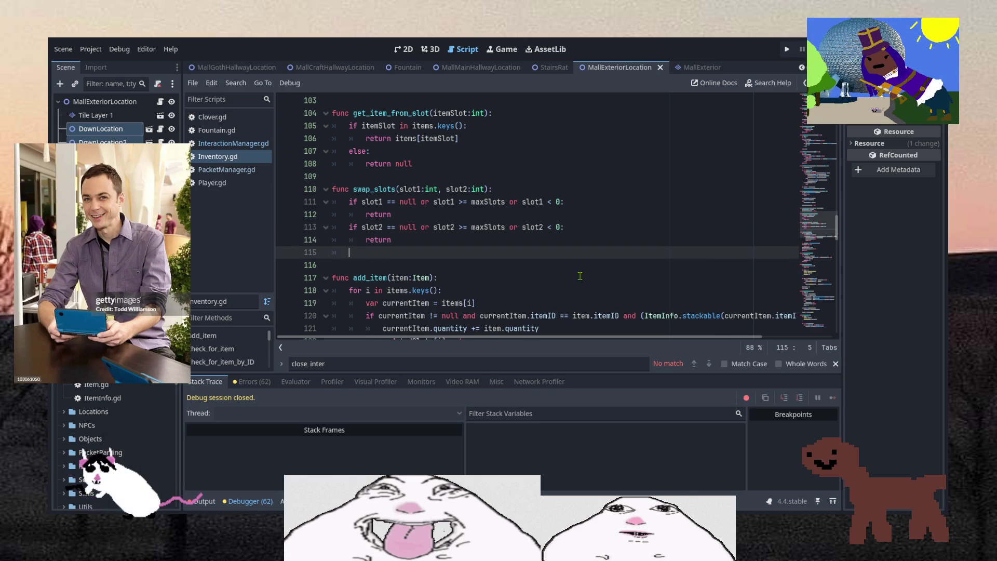
{"action": "key", "text": "Return"}
{"action": "key", "text": "Return"}
{"action": "key", "text": "Up"}
{"action": "key", "text": "Up"}
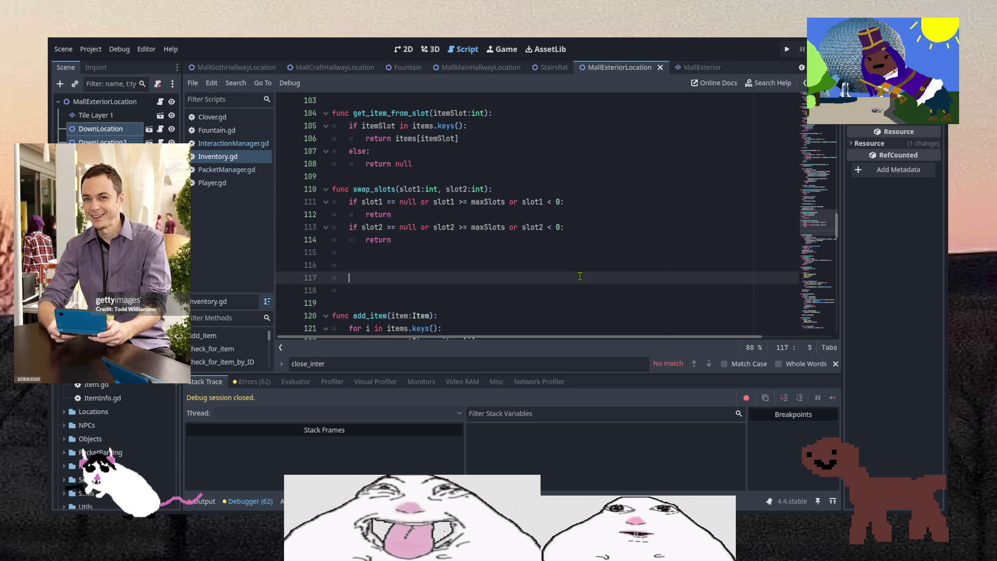
{"action": "type", "text": "var item"}
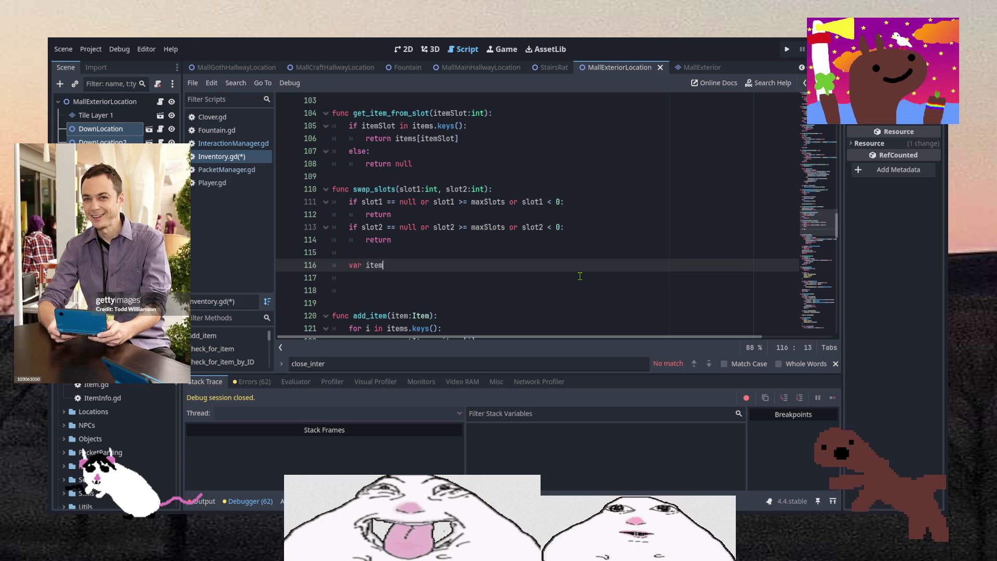
{"action": "type", "text": "= get_item_from_slot(slot1)"}
{"action": "key", "text": "Return"}
{"action": "type", "text": "var item2 = get_item_from_slot(slot2)"}
{"action": "key", "text": "ctrl+s"}
Add set_item_in_slot(slot1, item2) and set_item_in_slot(slot2, item1) lines, then save Inventory.gd
{"action": "key", "text": "Return"}
{"action": "key", "text": "Return"}
{"action": "type", "text": "s"}
{"action": "key", "text": "Return"}
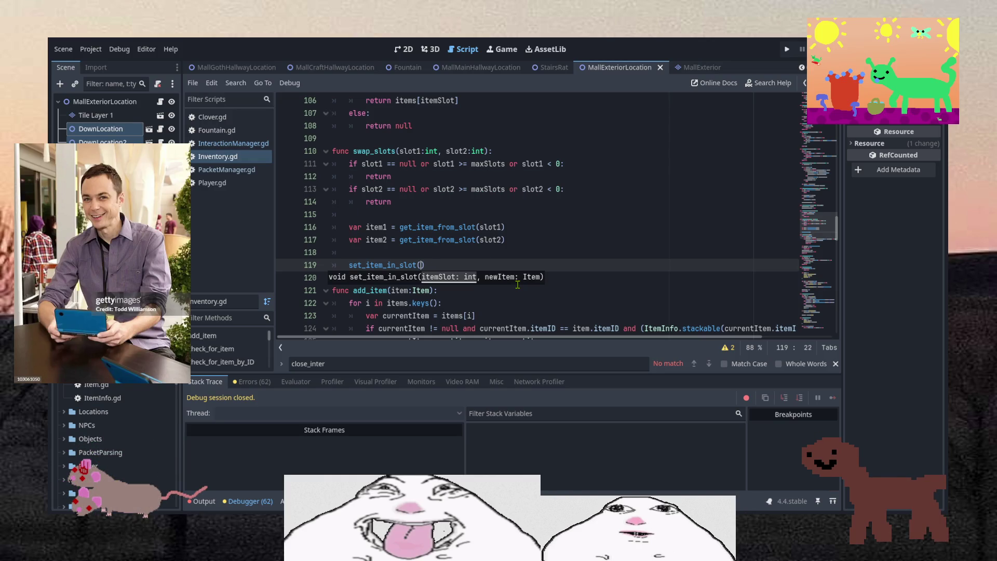
{"action": "type", "text": "slot1, item"}
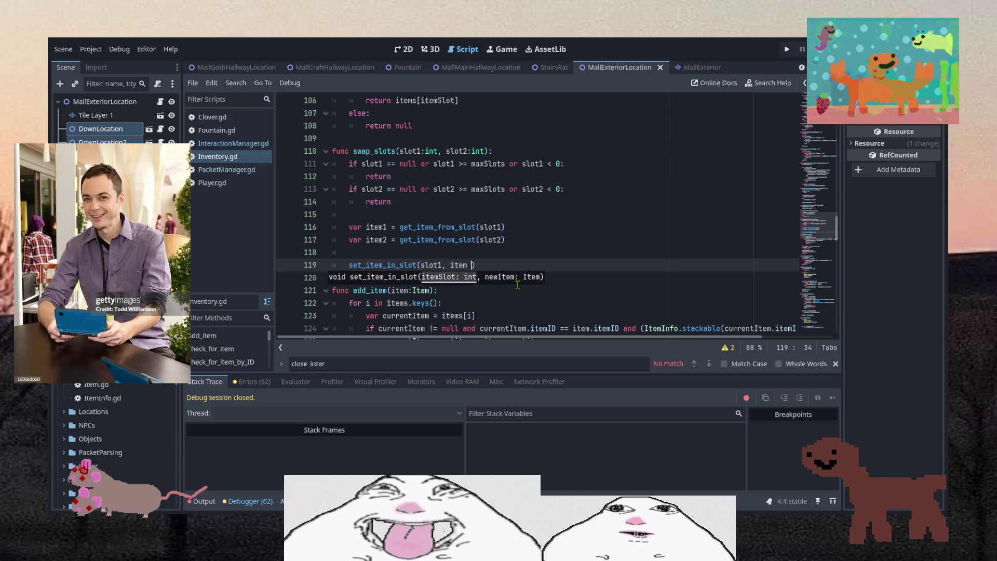
{"action": "key", "text": "BackSpace"}
{"action": "type", "text": "2)"}
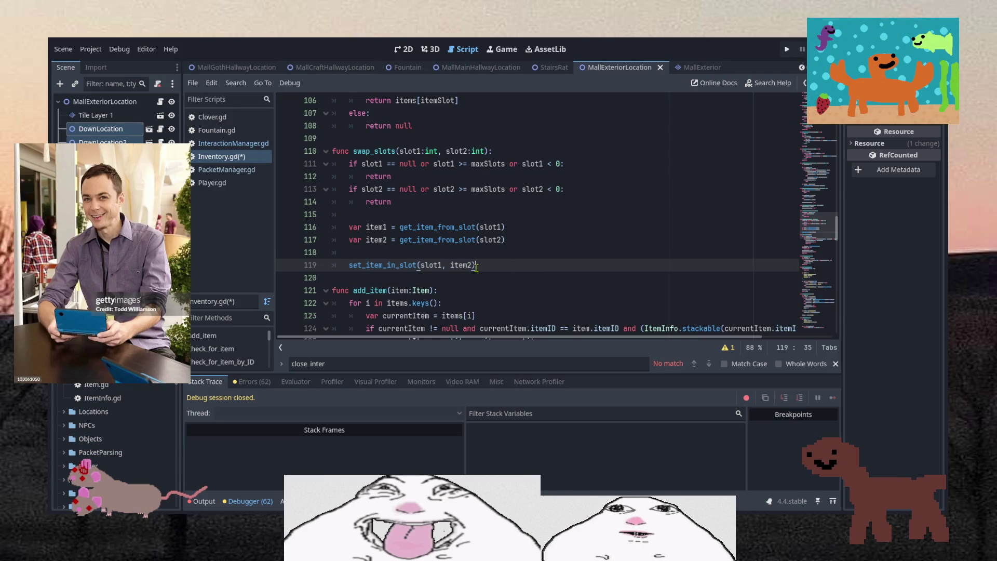
{"action": "triple_click", "coordinate": [476, 265]}
{"action": "key", "text": "ctrl+shift+d"}
{"action": "key", "text": "Delete"}
{"action": "type", "text": "2"}
{"action": "key", "text": "End"}
{"action": "key", "text": "BackSpace"}
{"action": "key", "text": "BackSpace"}
{"action": "type", "text": "1)"}
{"action": "left_click", "coordinate": [493, 265]}
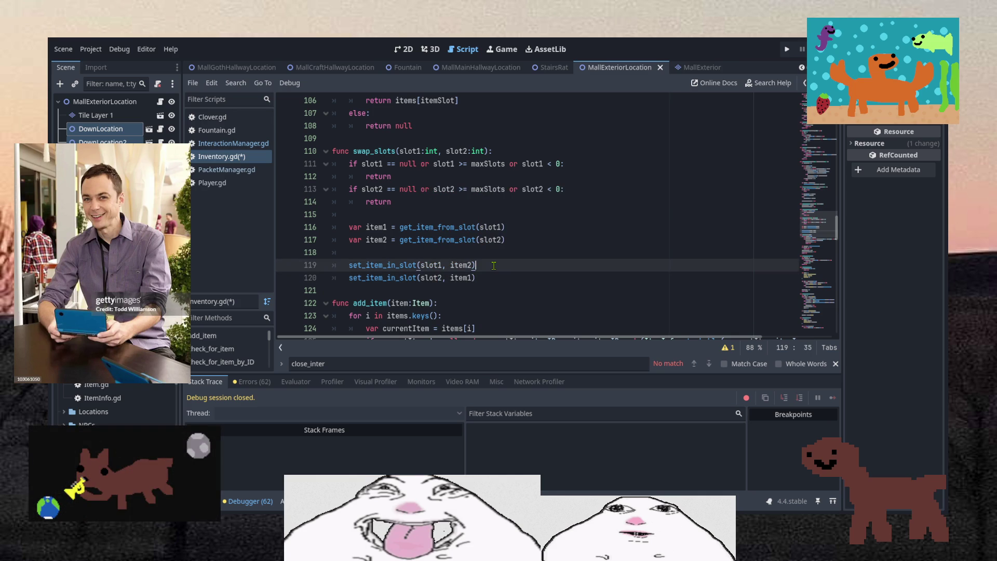
{"action": "key", "text": "ctrl+s"}
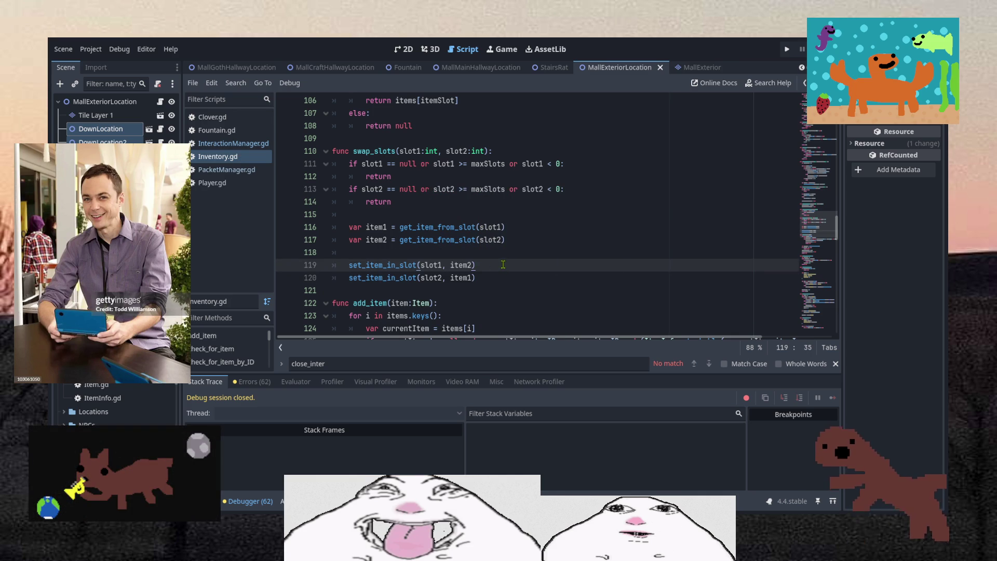
Review the finished swap_slots function, from its signature down to the set_item_in_slot lines
{"action": "scroll", "coordinate": [500, 238], "scroll_direction": "down", "scroll_amount": 3}
{"action": "scroll", "coordinate": [500, 237], "scroll_direction": "up", "scroll_amount": 4}
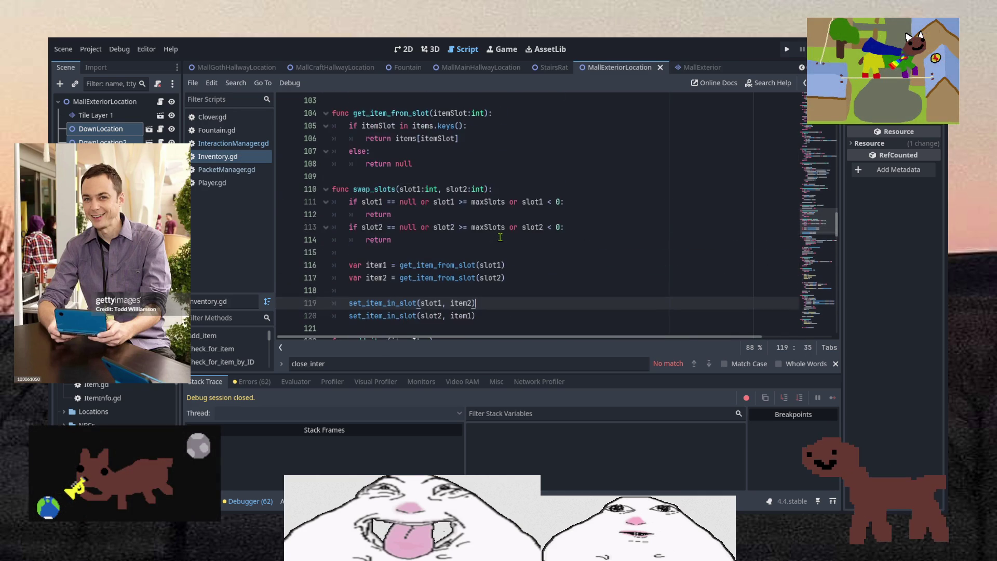
{"action": "scroll", "coordinate": [500, 237], "scroll_direction": "down", "scroll_amount": 2}
{"action": "scroll", "coordinate": [500, 237], "scroll_direction": "up", "scroll_amount": 1}
{"action": "left_click", "coordinate": [500, 240]}
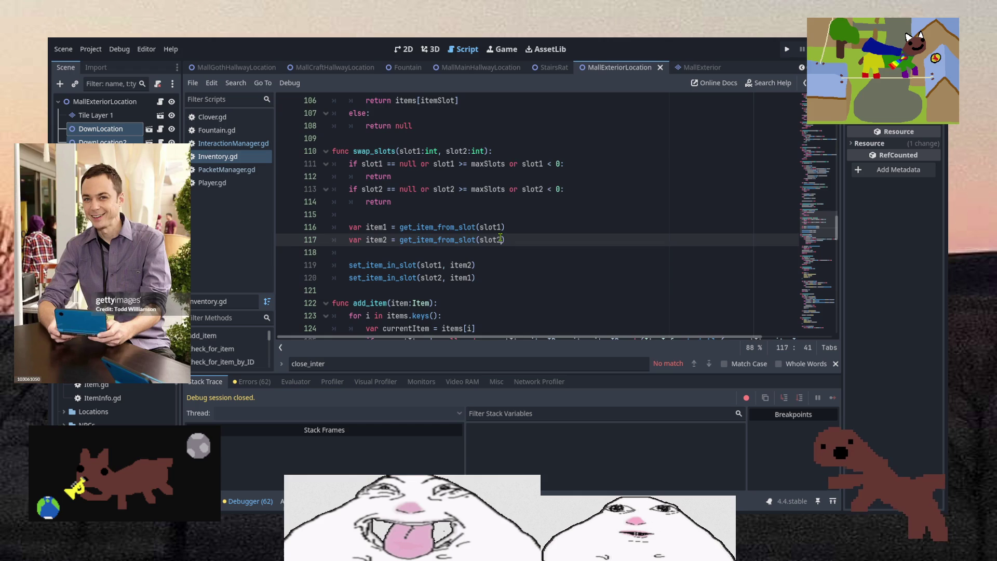
{"action": "left_click", "coordinate": [491, 266]}
{"action": "left_click", "coordinate": [490, 274]}
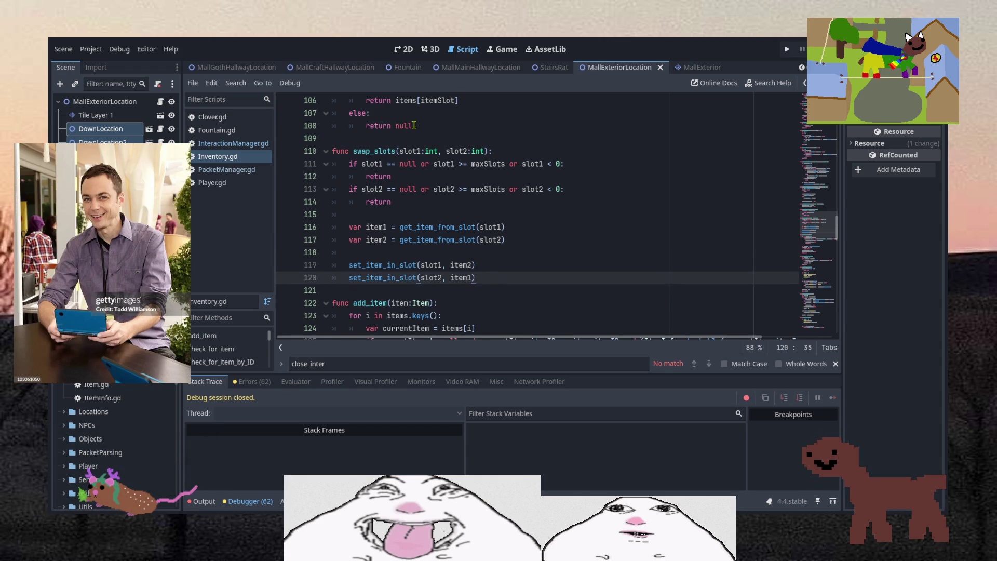
{"action": "left_click_drag", "start_coordinate": [355, 152], "coordinate": [487, 152]}
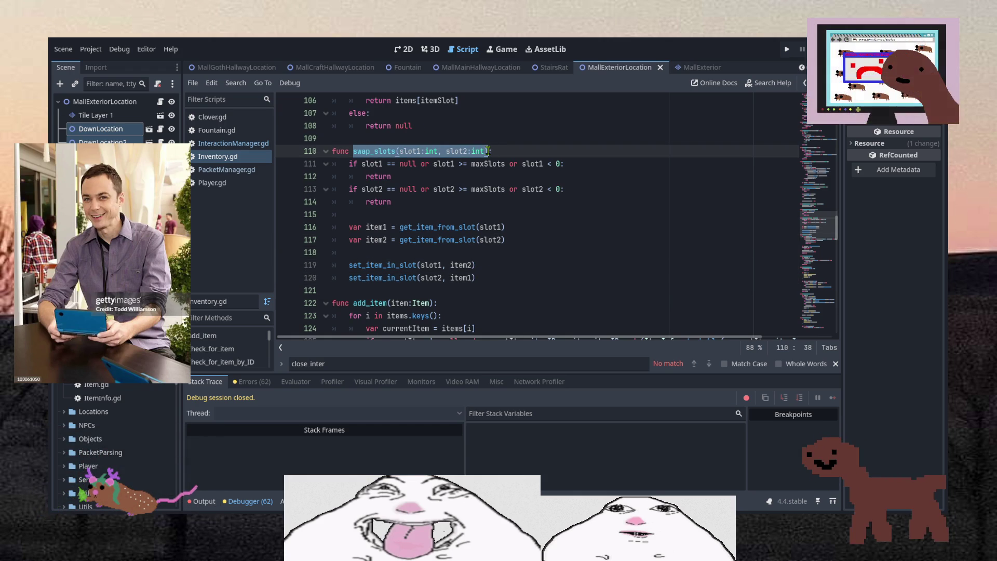
{"action": "left_click", "coordinate": [437, 240]}
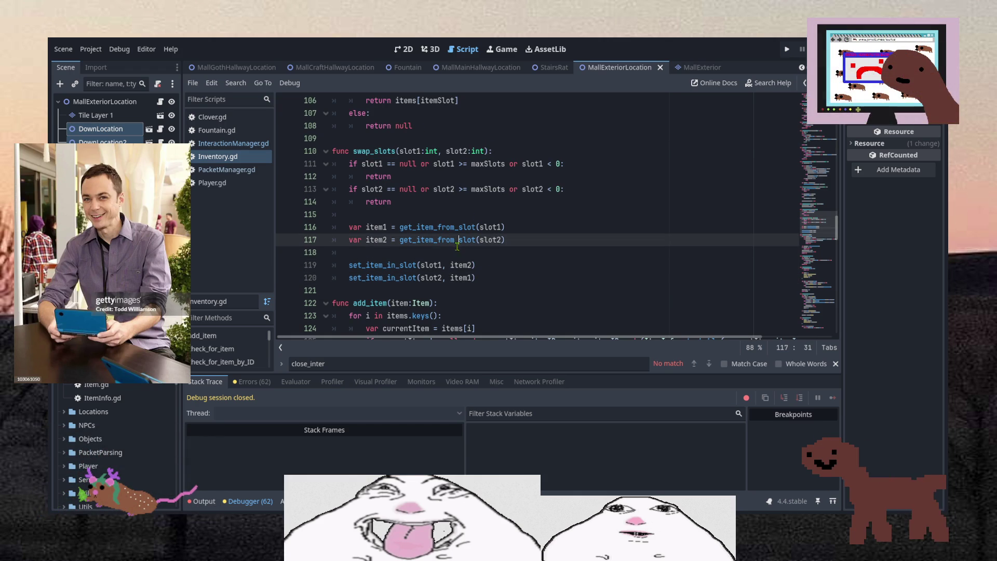
In InteractionManager.gd's swap branch, call player.inventory.swap_slots(packet.itemSlot, packet.itemSlot2)
{"action": "left_click", "coordinate": [216, 146]}
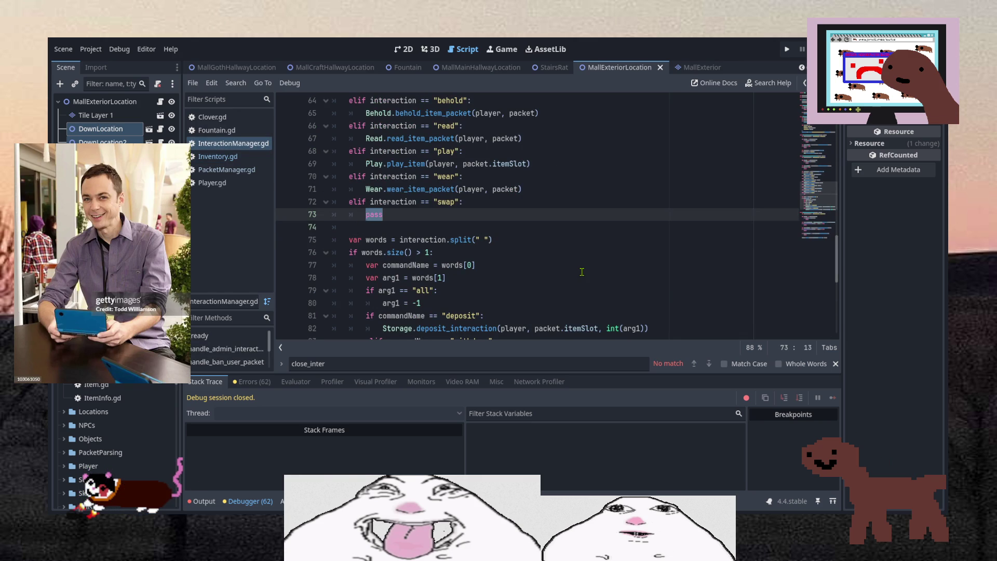
{"action": "type", "text": "player."}
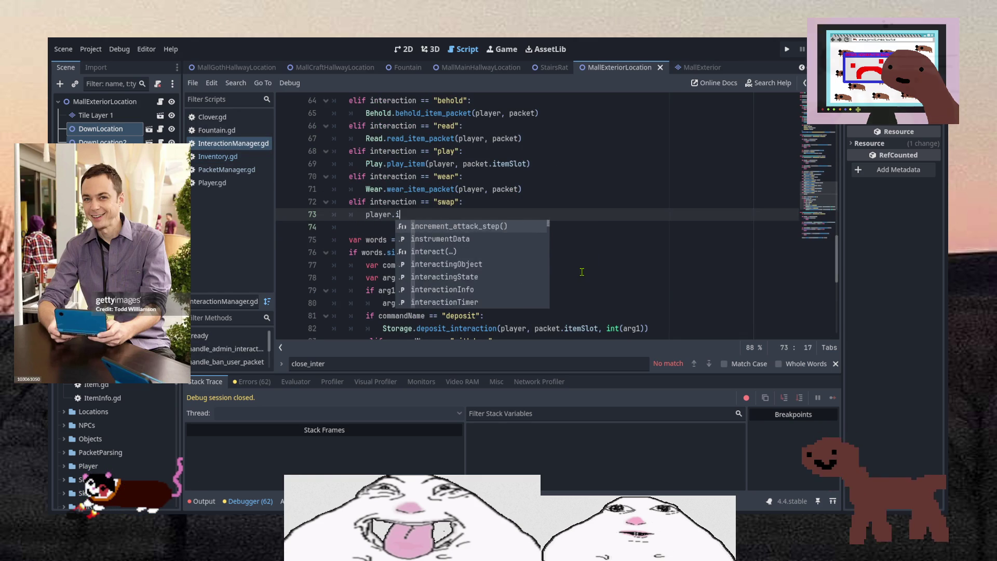
{"action": "type", "text": "inventory."}
{"action": "key", "text": "ctrl+v"}
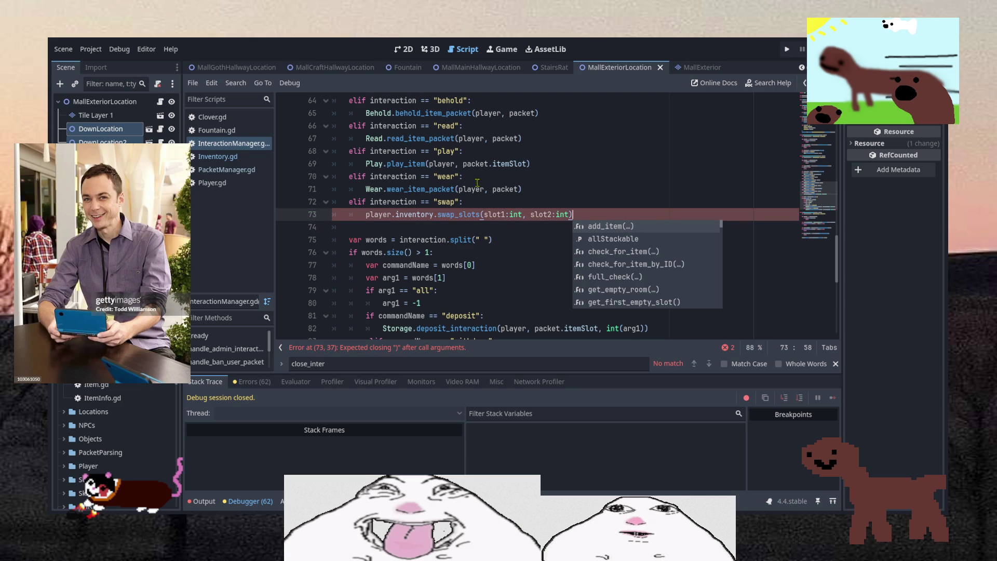
{"action": "double_click", "coordinate": [477, 164]}
{"action": "left_click_drag", "start_coordinate": [478, 164], "coordinate": [526, 164]}
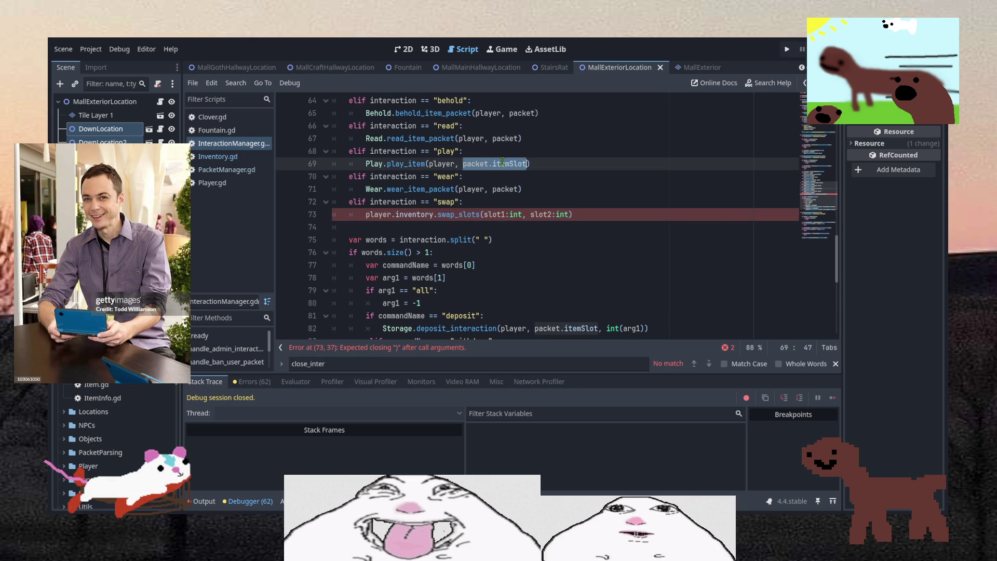
{"action": "scroll", "coordinate": [583, 214], "scroll_direction": "up", "scroll_amount": 2}
{"action": "scroll", "coordinate": [583, 214], "scroll_direction": "up", "scroll_amount": 5}
{"action": "scroll", "coordinate": [583, 214], "scroll_direction": "down", "scroll_amount": 6}
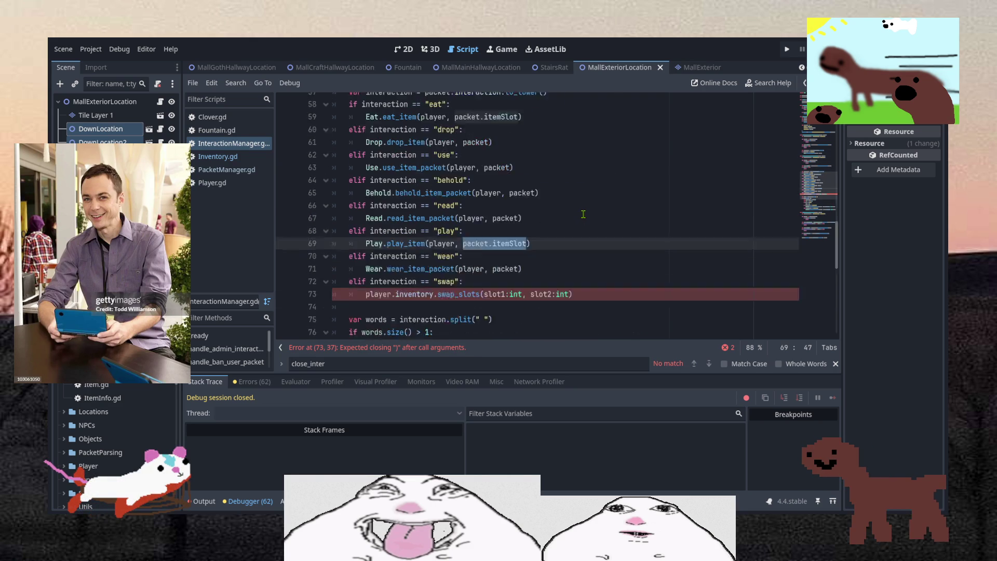
{"action": "key", "text": "ctrl+c"}
{"action": "left_click_drag", "start_coordinate": [484, 253], "coordinate": [522, 253]}
{"action": "key", "text": "ctrl+v"}
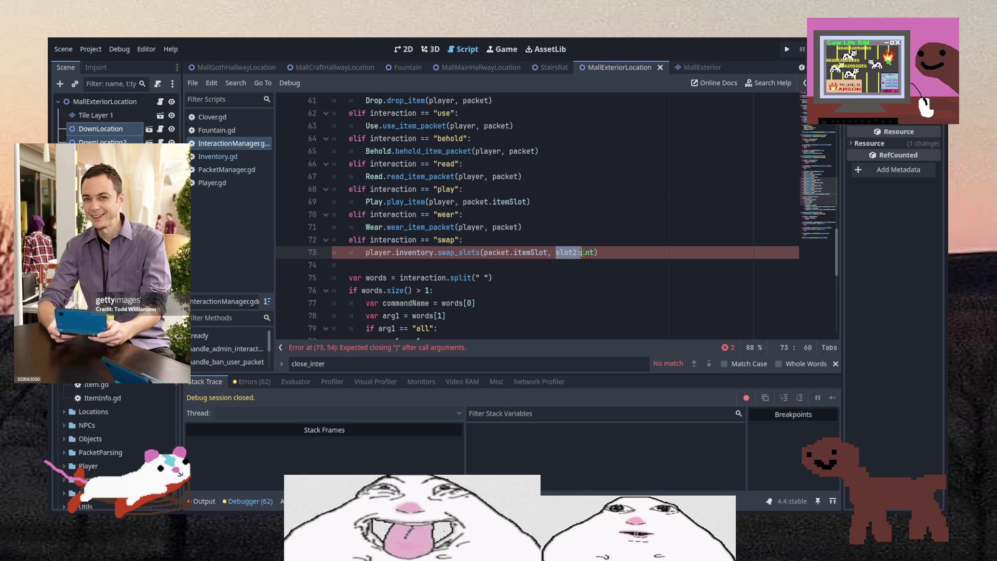
{"action": "key", "text": "ctrl+v"}
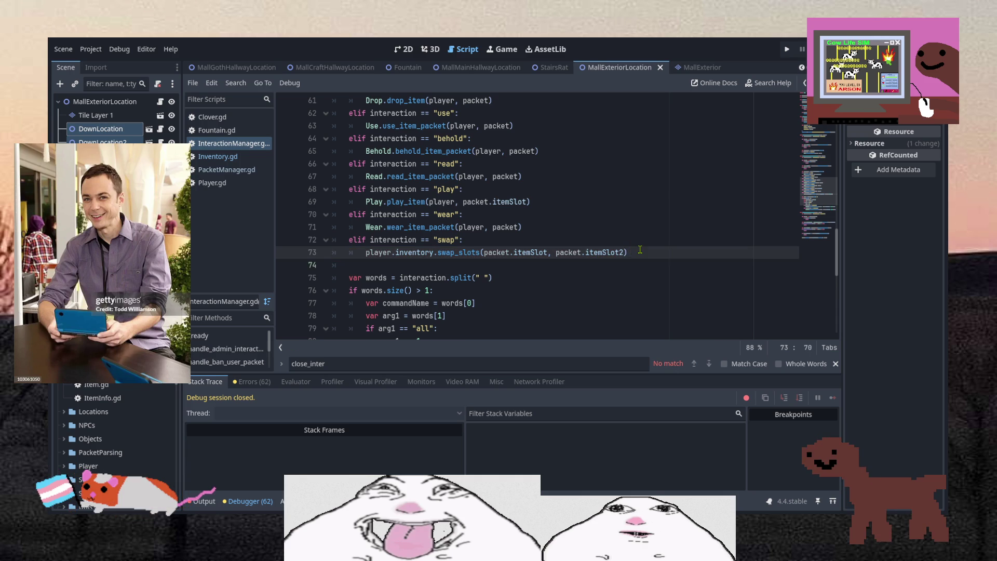
{"action": "type", "text": "2"}
{"action": "left_click", "coordinate": [639, 243]}
Add an if !packet.has("itemSlot2"): return guard above the swap_slots call
{"action": "key", "text": "Return"}
{"action": "key", "text": "Return"}
{"action": "key", "text": "Up"}
{"action": "type", "text": "if !packet.has"}
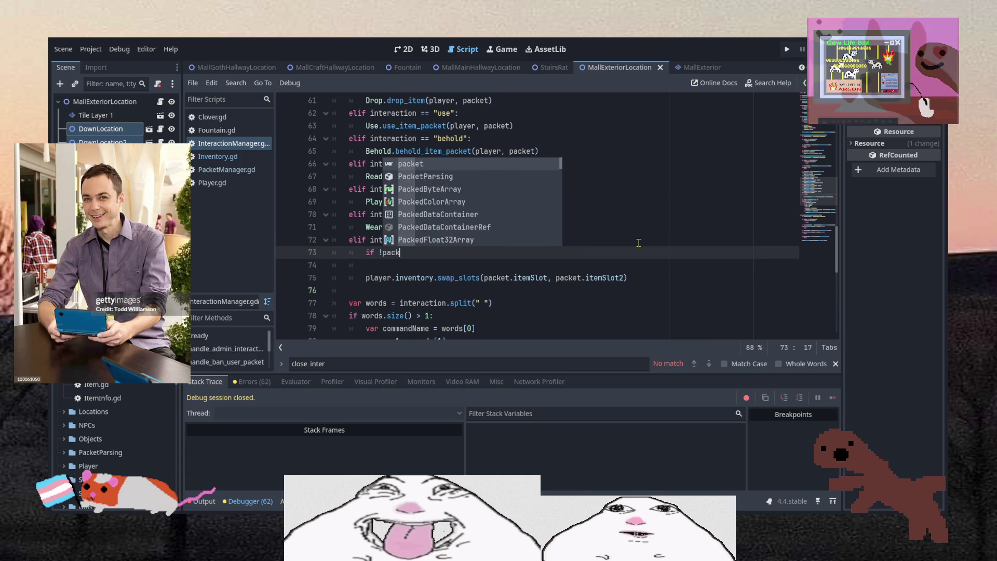
{"action": "type", "text": "(\"ite"}
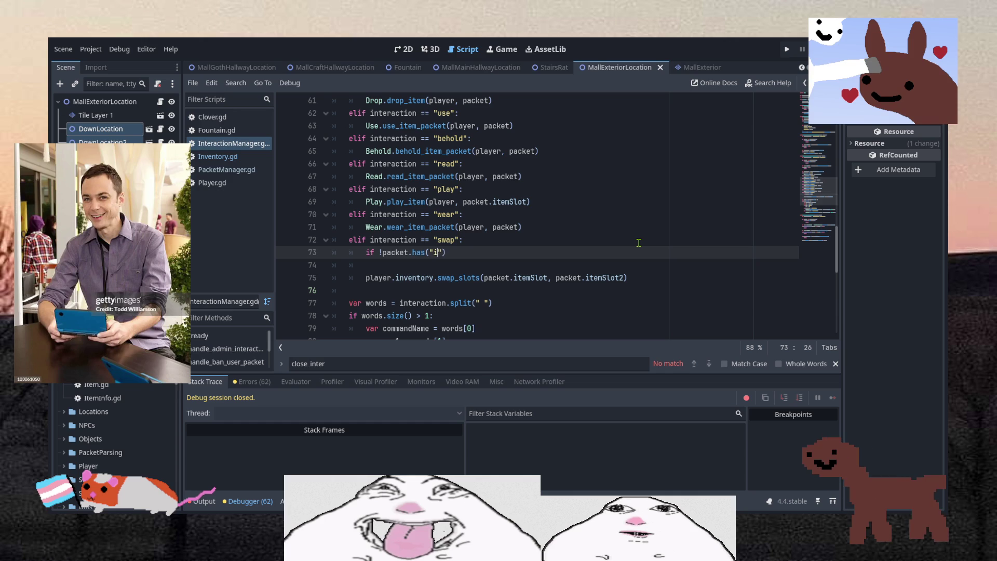
{"action": "type", "text": "mSlot2\""}
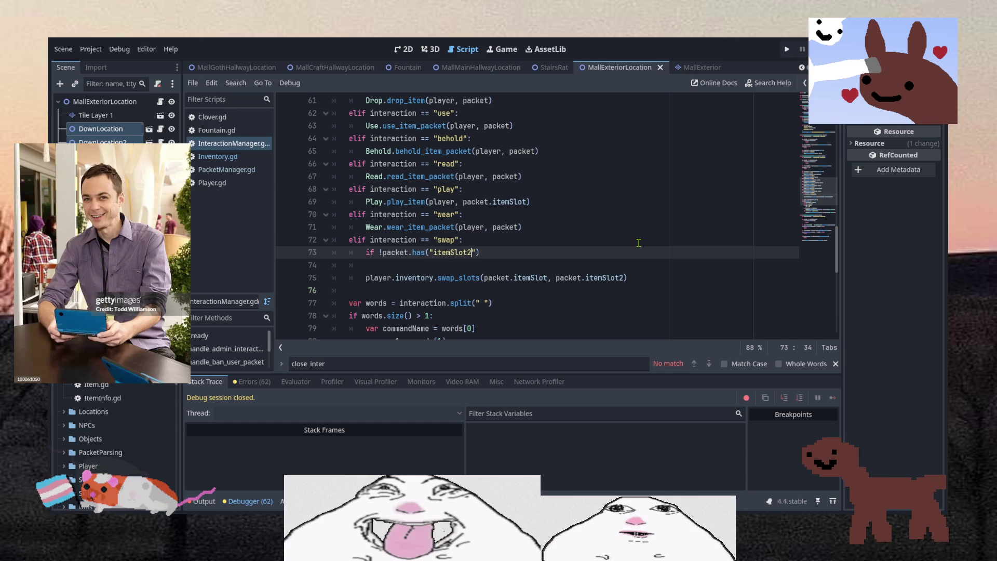
{"action": "type", "text": ")"}
{"action": "key", "text": "Return"}
{"action": "type", "text": "return"}
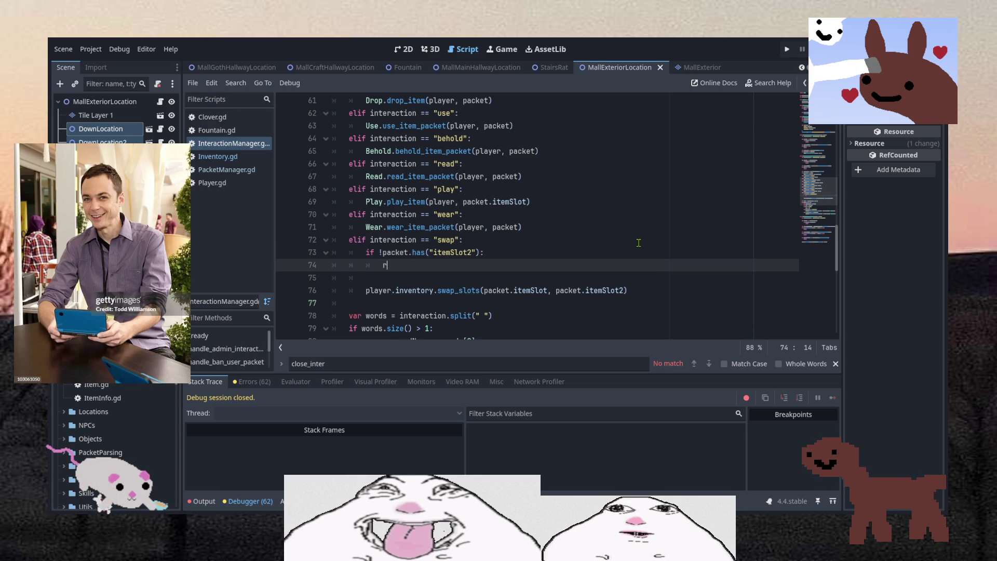
{"action": "key", "text": "Return"}
{"action": "key", "text": "BackSpace"}
{"action": "key", "text": "BackSpace"}
{"action": "key", "text": "BackSpace"}
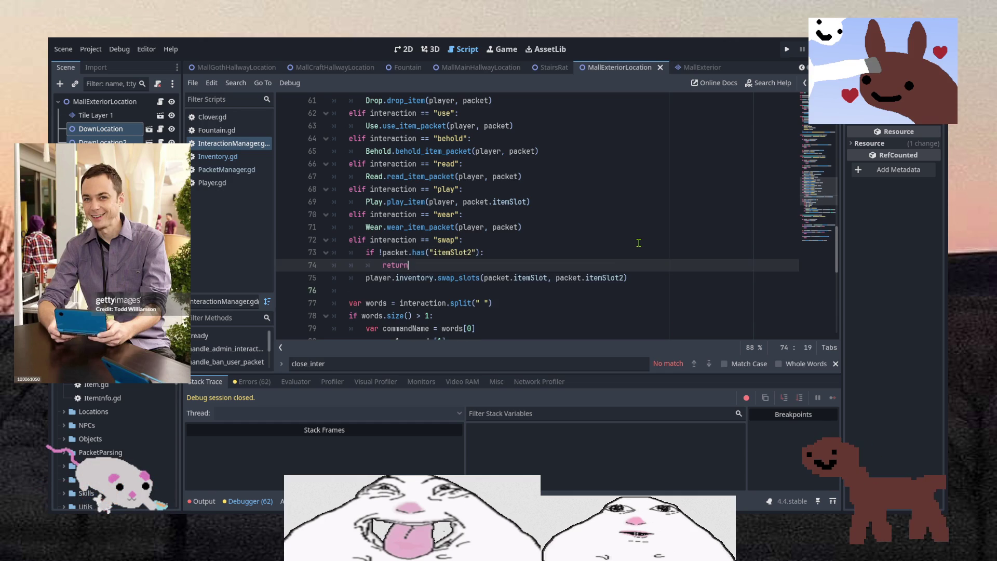
{"action": "left_click", "coordinate": [572, 244]}
{"action": "left_click", "coordinate": [573, 248]}
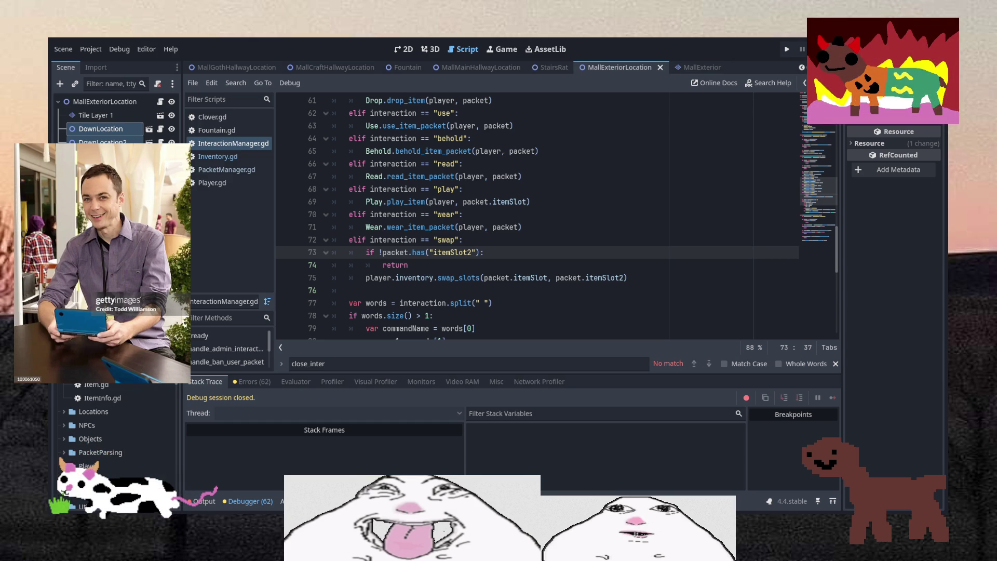
Review the swap branch's itemSlot2 guard and swap_slots call in InteractionManager.gd
{"action": "left_click", "coordinate": [487, 243]}
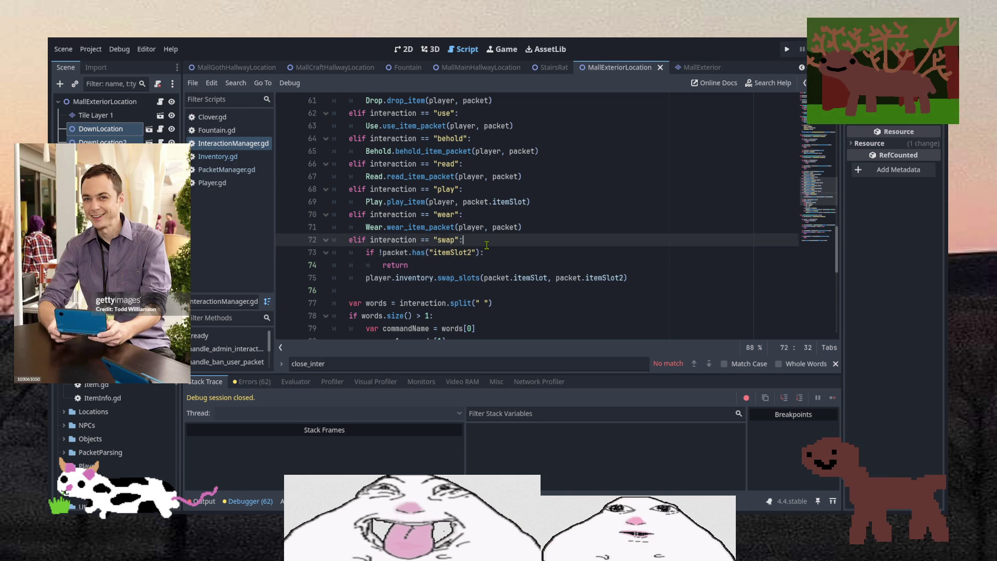
{"action": "left_click", "coordinate": [487, 265]}
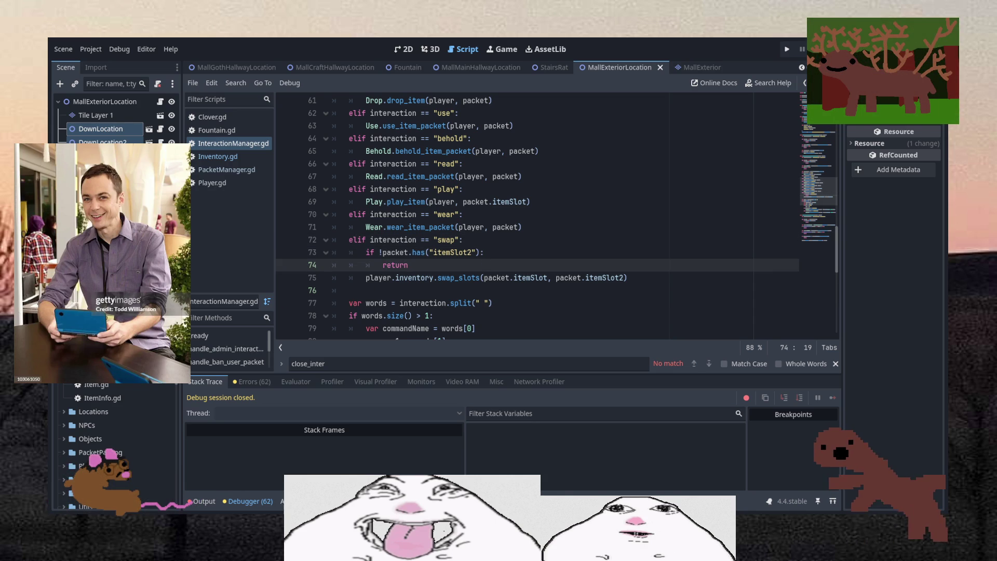
{"action": "left_click", "coordinate": [580, 302]}
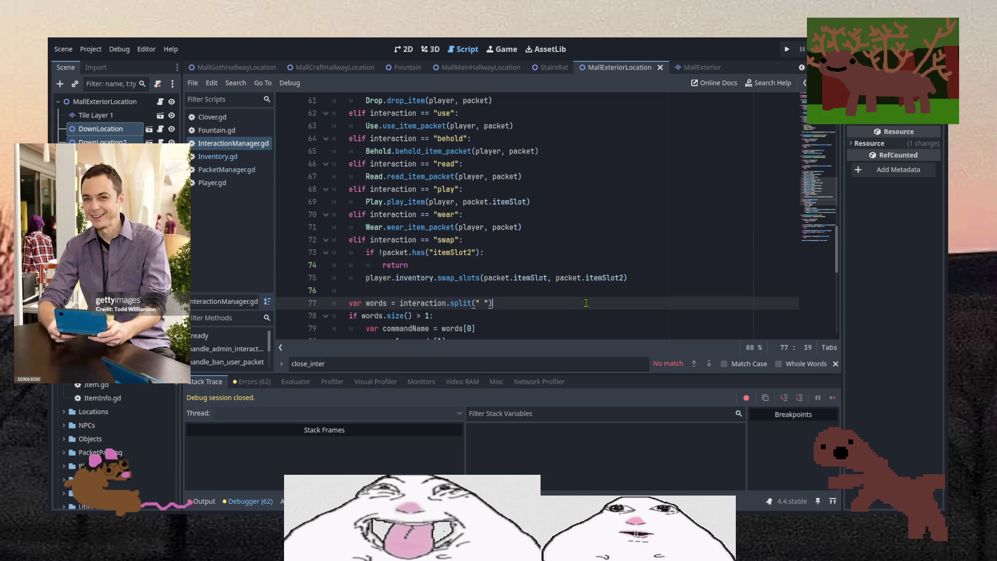
{"action": "left_click", "coordinate": [580, 296]}
{"action": "left_click", "coordinate": [581, 259]}
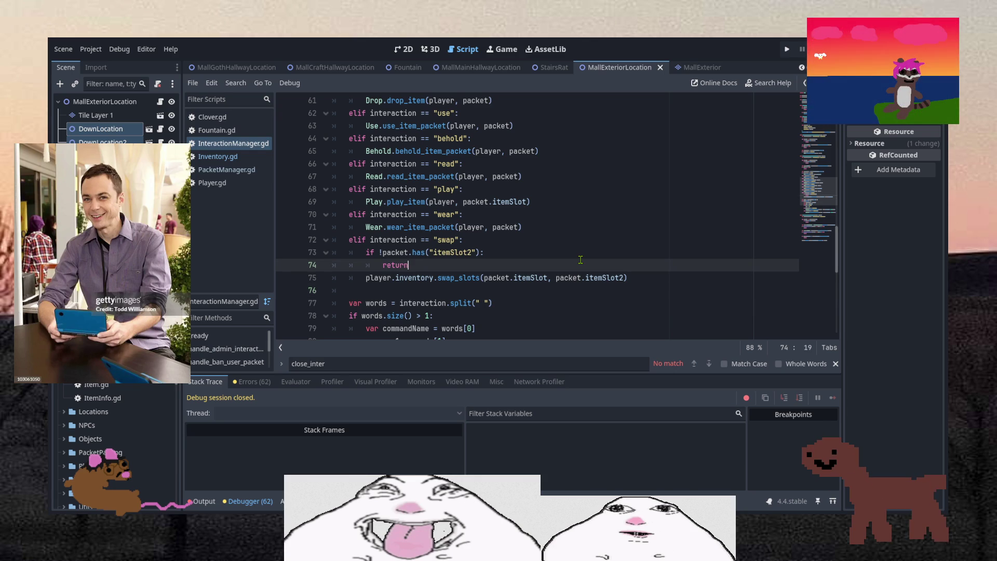
{"action": "left_click", "coordinate": [555, 253]}
{"action": "left_click", "coordinate": [548, 240]}
{"action": "left_click", "coordinate": [539, 260]}
{"action": "scroll", "coordinate": [539, 260], "scroll_direction": "down", "scroll_amount": 2}
{"action": "scroll", "coordinate": [448, 318], "scroll_direction": "up", "scroll_amount": 2}
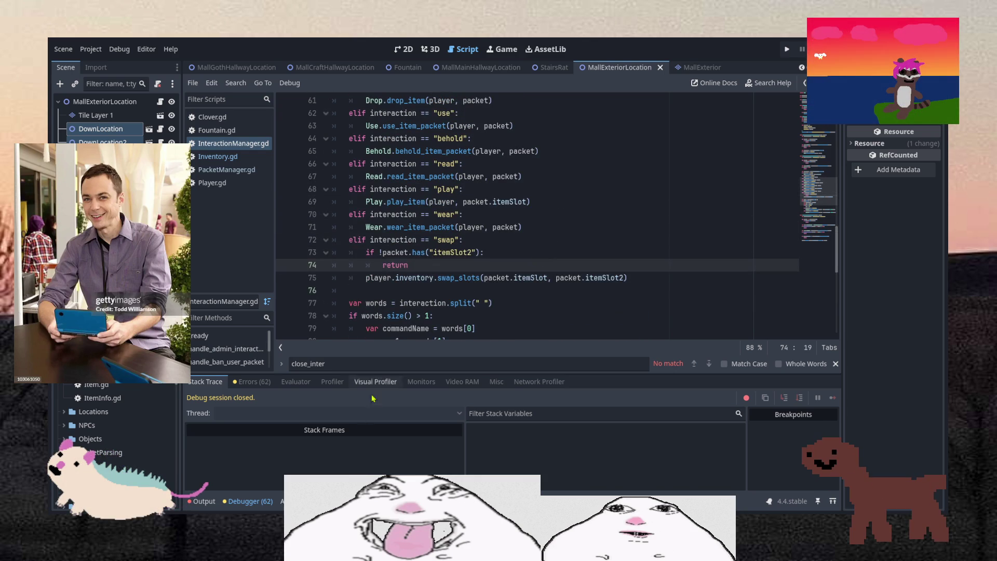
Run the project, log in with the account's name and password, and enter Cow Online World 1
{"action": "left_click", "coordinate": [787, 51]}
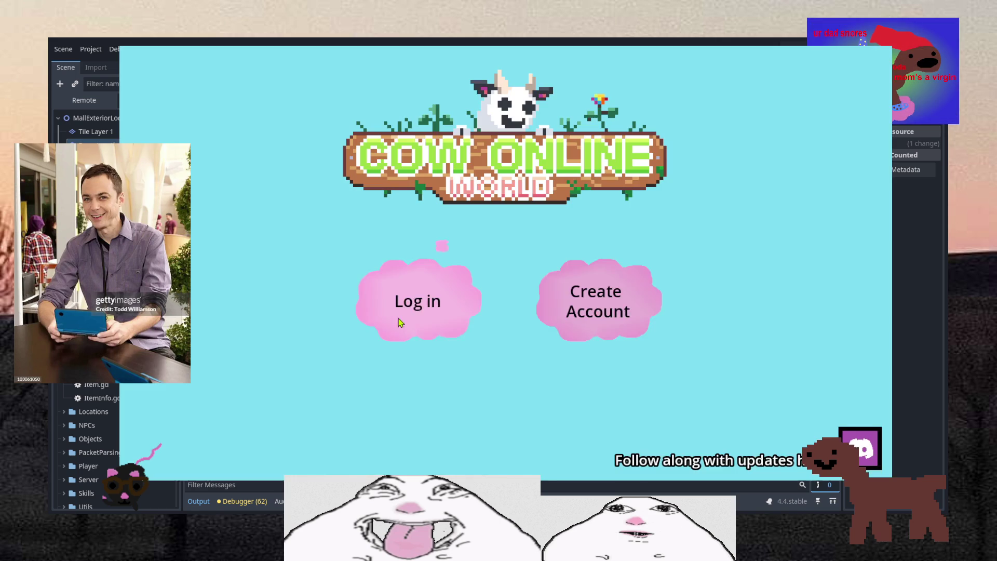
{"action": "left_click", "coordinate": [396, 322]}
{"action": "left_click", "coordinate": [451, 329]}
{"action": "type", "text": "bee"}
{"action": "left_click", "coordinate": [483, 366]}
{"action": "type", "text": "bees"}
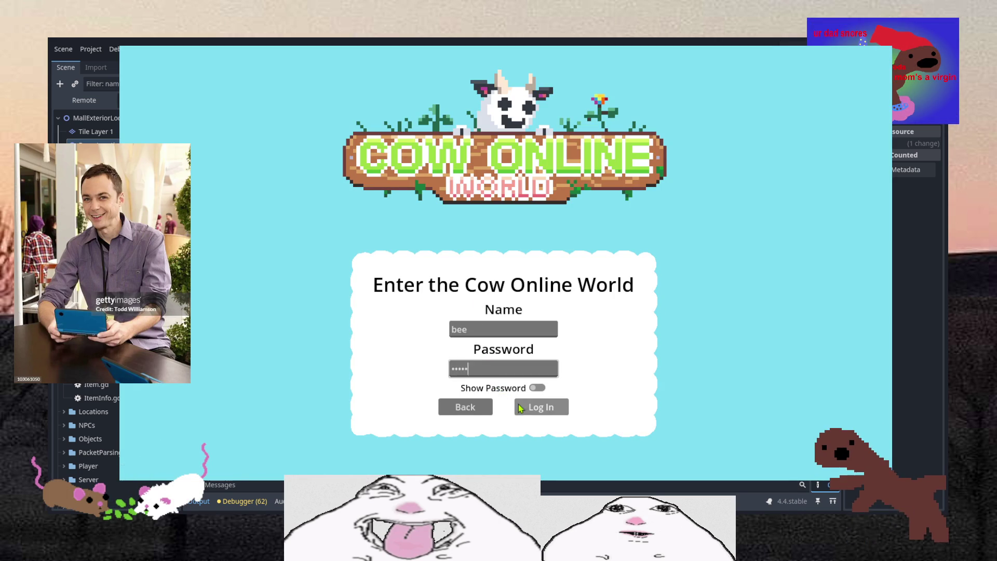
{"action": "left_click", "coordinate": [535, 406]}
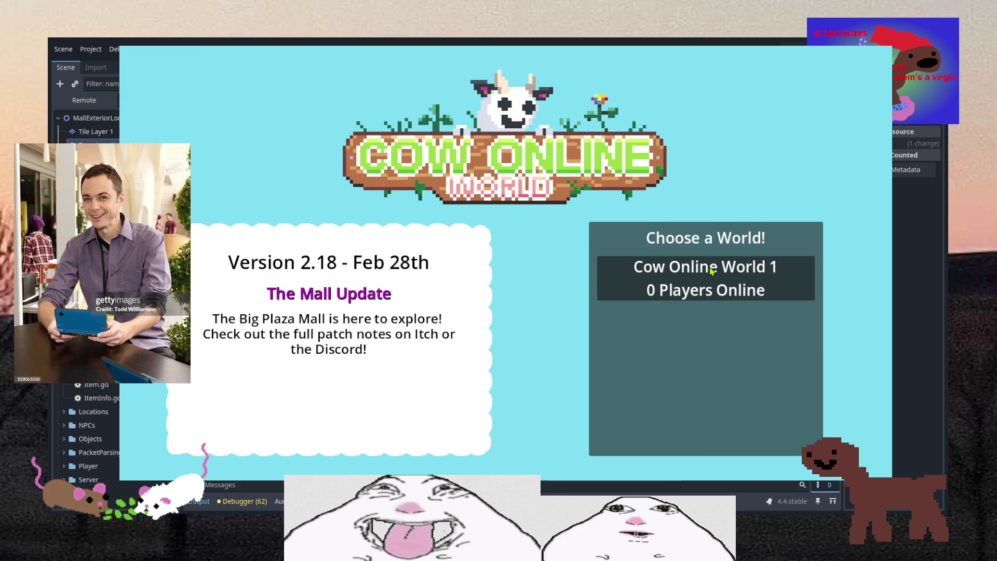
{"action": "left_click", "coordinate": [712, 270]}
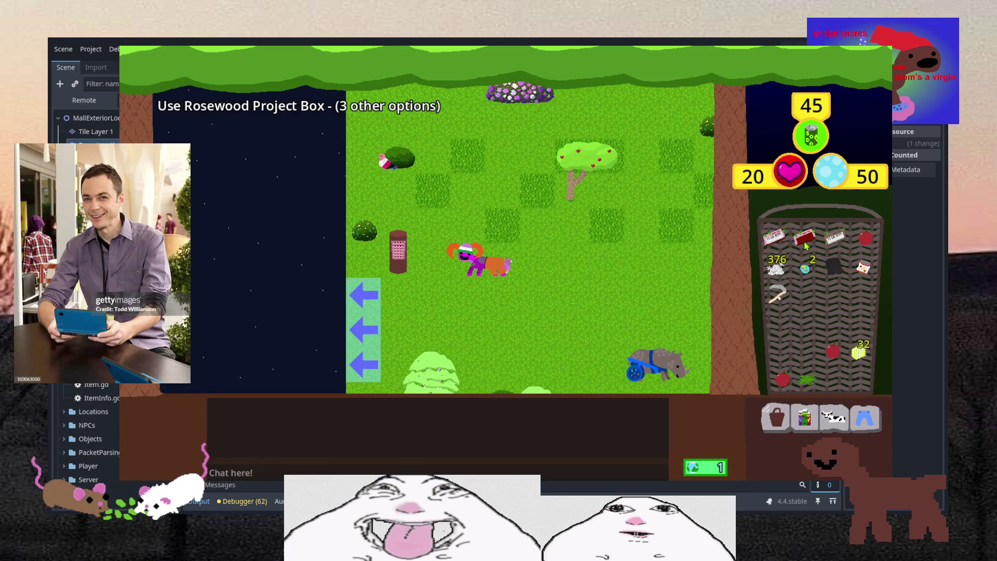
Walk the cow character right across the meadow, then pick up the scythe in the basket
{"action": "left_click", "coordinate": [659, 280]}
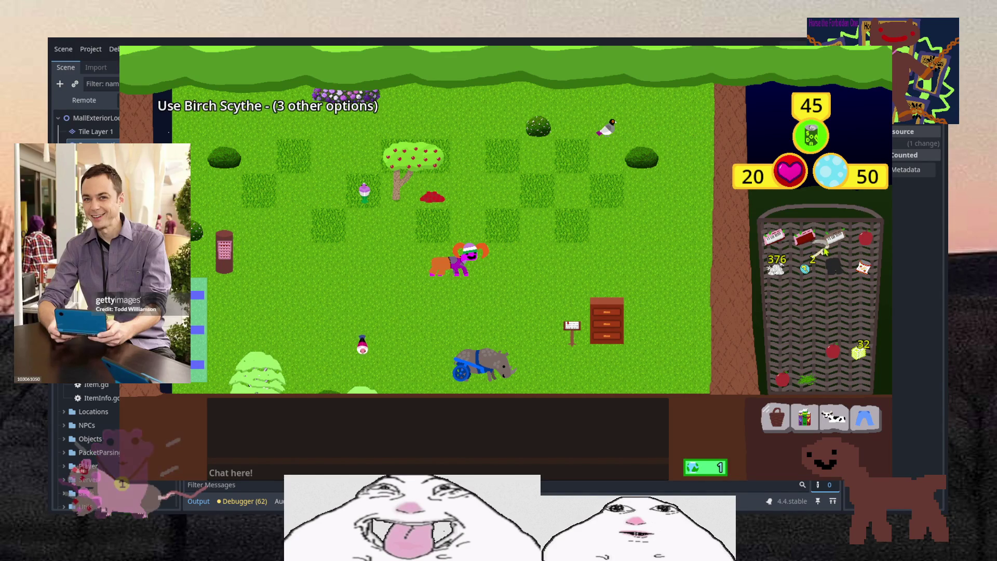
{"action": "left_click", "coordinate": [838, 240]}
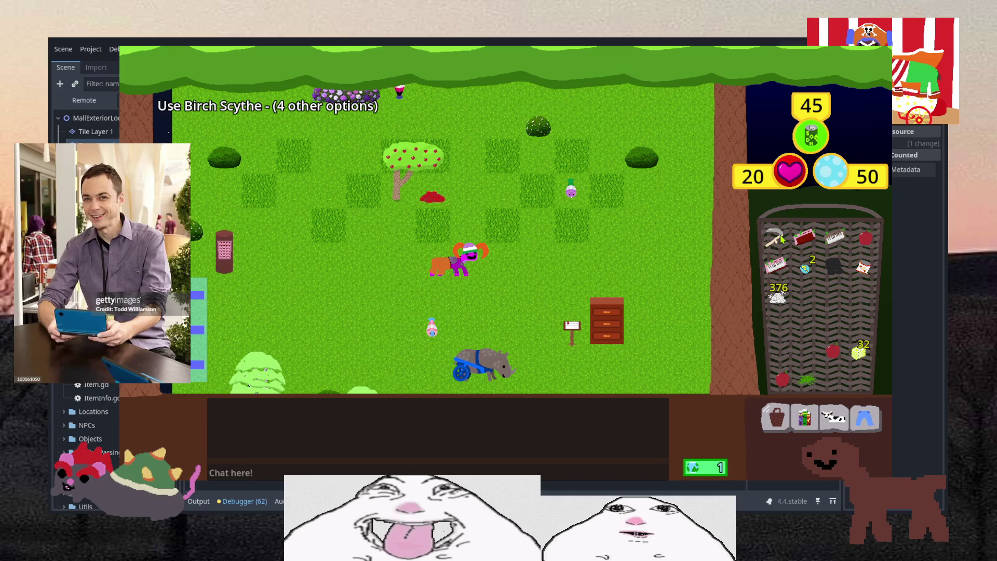
Drag the Birch Scythe onto the basket's top-left slot
{"action": "mouse_move", "coordinate": [781, 256]}
{"action": "left_mouse_down"}
{"action": "mouse_move", "coordinate": [803, 275]}
{"action": "mouse_move", "coordinate": [865, 269]}
{"action": "mouse_move", "coordinate": [769, 303]}
{"action": "mouse_move", "coordinate": [772, 270]}
{"action": "left_mouse_up"}
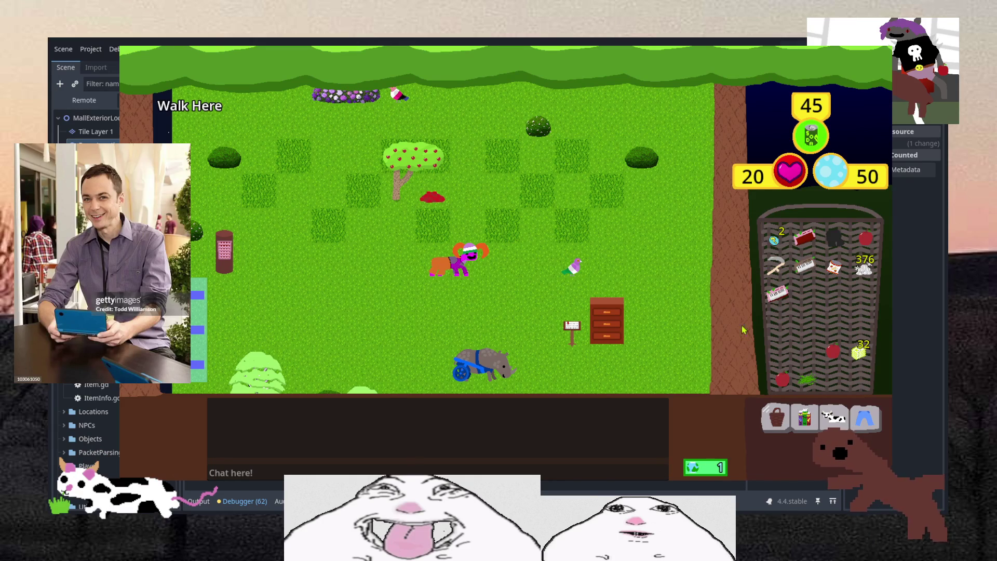
Swap the Rosewood Project Box into a new slot and move the apple around the basket
{"action": "mouse_move", "coordinate": [813, 264]}
{"action": "left_mouse_down"}
{"action": "mouse_move", "coordinate": [805, 239]}
{"action": "mouse_move", "coordinate": [832, 271]}
{"action": "left_mouse_up"}
{"action": "left_click", "coordinate": [832, 271]}
{"action": "left_click", "coordinate": [865, 238]}
{"action": "mouse_move", "coordinate": [832, 352]}
{"action": "left_mouse_down"}
{"action": "mouse_move", "coordinate": [804, 266]}
{"action": "mouse_move", "coordinate": [834, 265]}
{"action": "mouse_move", "coordinate": [778, 293]}
{"action": "left_mouse_up"}
{"action": "mouse_move", "coordinate": [832, 265]}
{"action": "left_mouse_down"}
{"action": "mouse_move", "coordinate": [805, 294]}
{"action": "mouse_move", "coordinate": [859, 297]}
{"action": "left_mouse_up"}
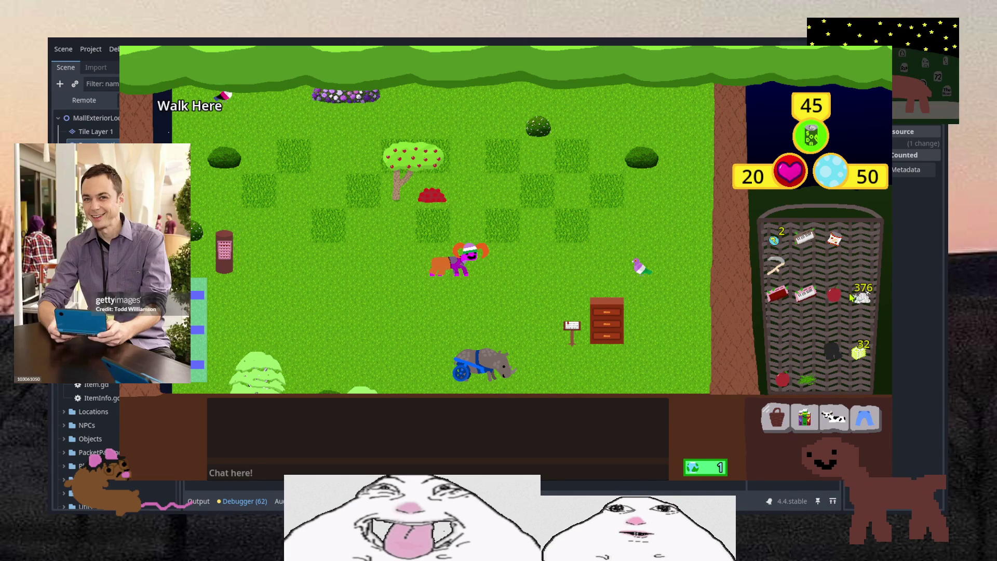
Move the Oak Synth and Trivia Token down and the apple back up, then leave the game
{"action": "left_click_drag", "start_coordinate": [804, 238], "coordinate": [810, 326]}
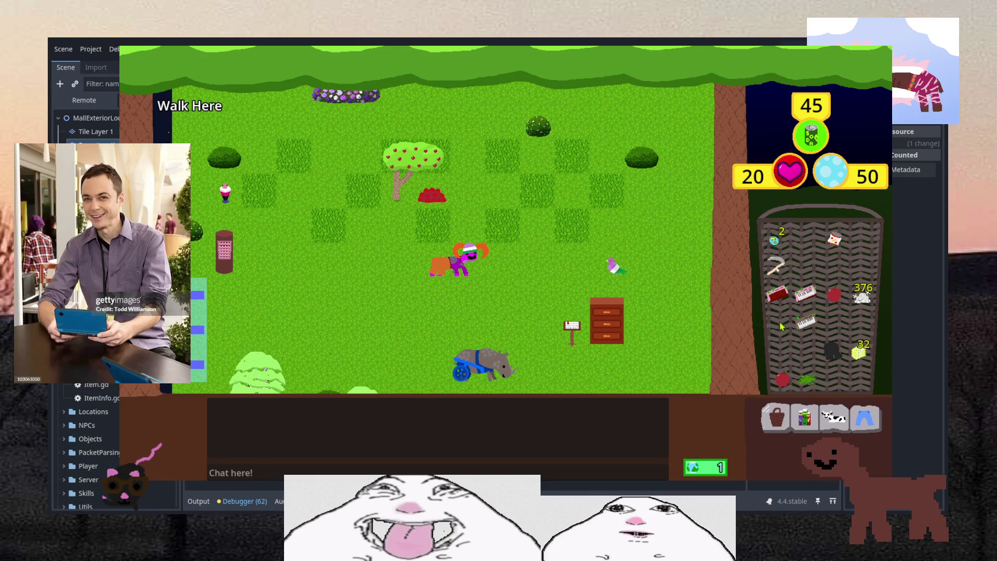
{"action": "left_click_drag", "start_coordinate": [774, 240], "coordinate": [779, 322]}
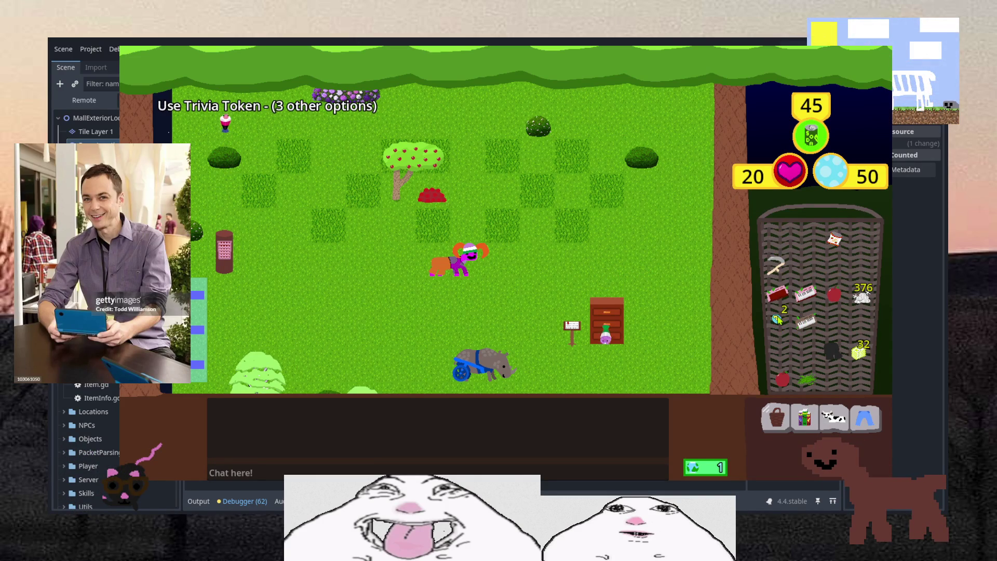
{"action": "mouse_move", "coordinate": [788, 338]}
{"action": "left_mouse_down"}
{"action": "mouse_move", "coordinate": [807, 353]}
{"action": "mouse_move", "coordinate": [782, 332]}
{"action": "left_mouse_up"}
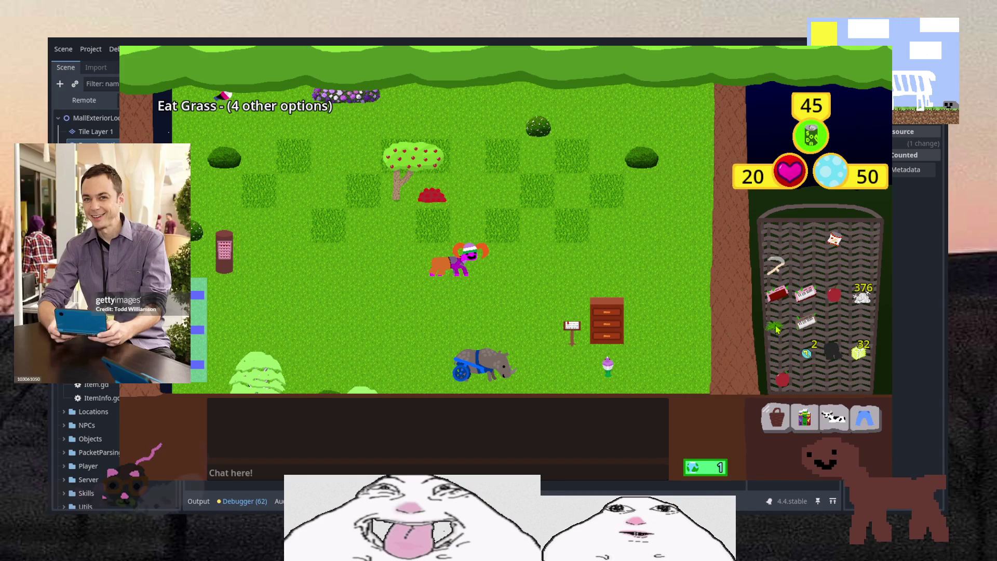
{"action": "left_click_drag", "start_coordinate": [783, 379], "coordinate": [832, 326]}
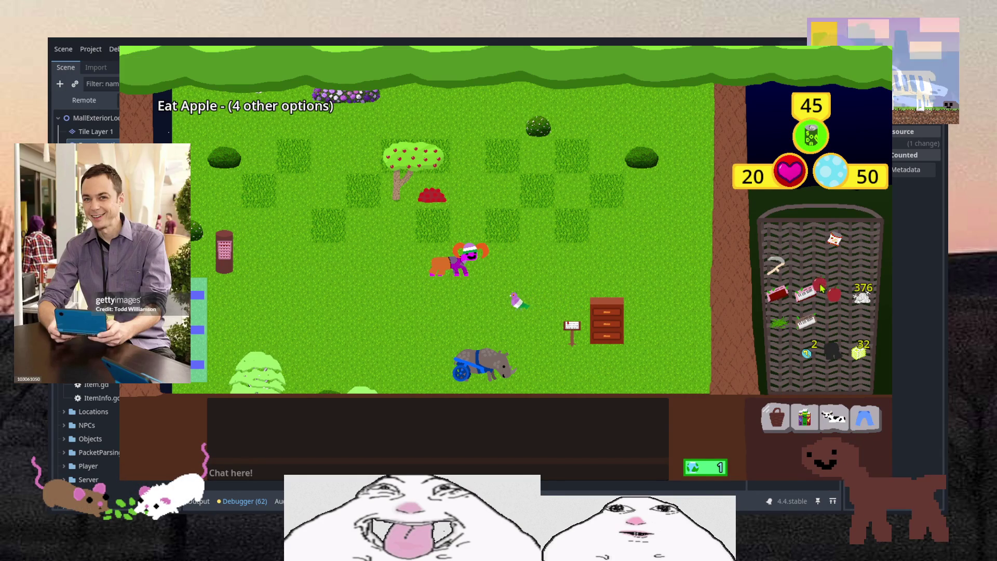
{"action": "left_click_drag", "start_coordinate": [833, 330], "coordinate": [815, 276]}
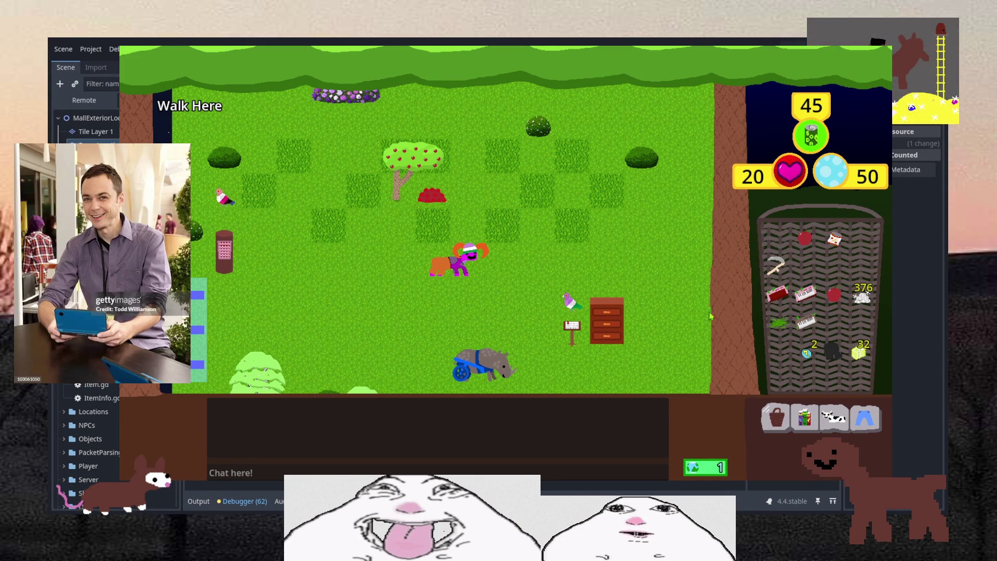
{"action": "key", "text": "alt+Tab"}
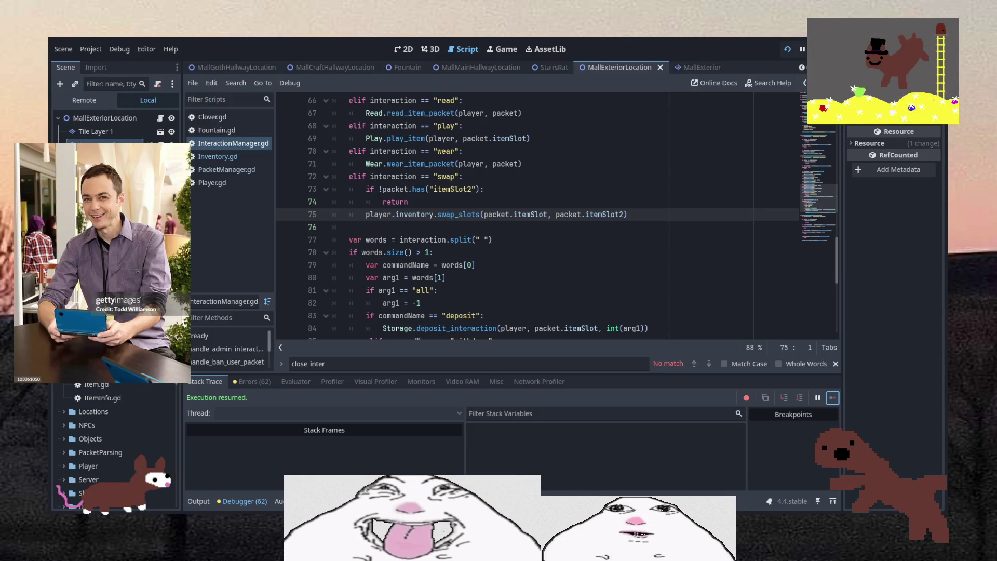
{"action": "scroll", "coordinate": [519, 312], "scroll_direction": "up", "scroll_amount": 9}
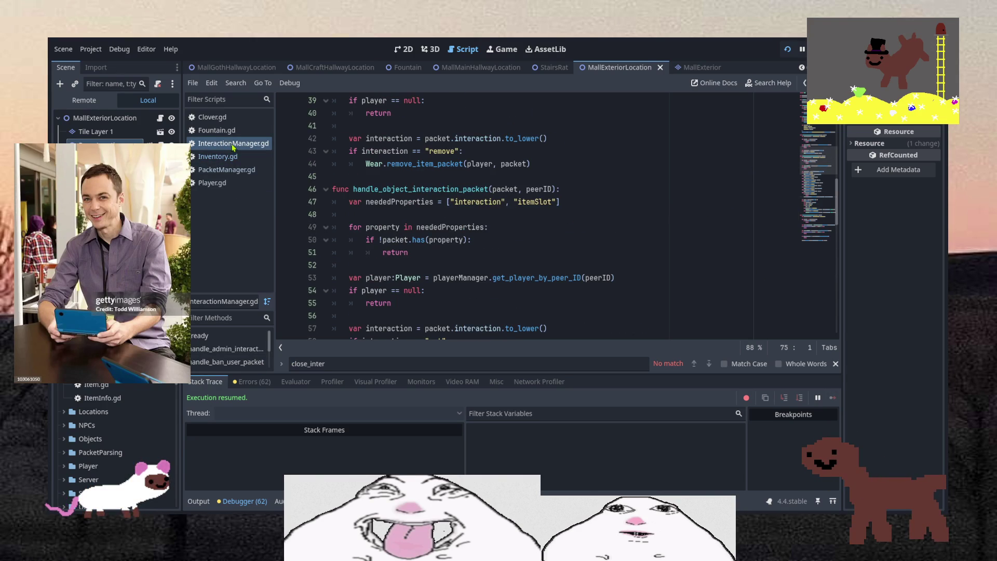
{"action": "scroll", "coordinate": [505, 250], "scroll_direction": "up", "scroll_amount": 2}
{"action": "scroll", "coordinate": [506, 250], "scroll_direction": "up", "scroll_amount": 11}
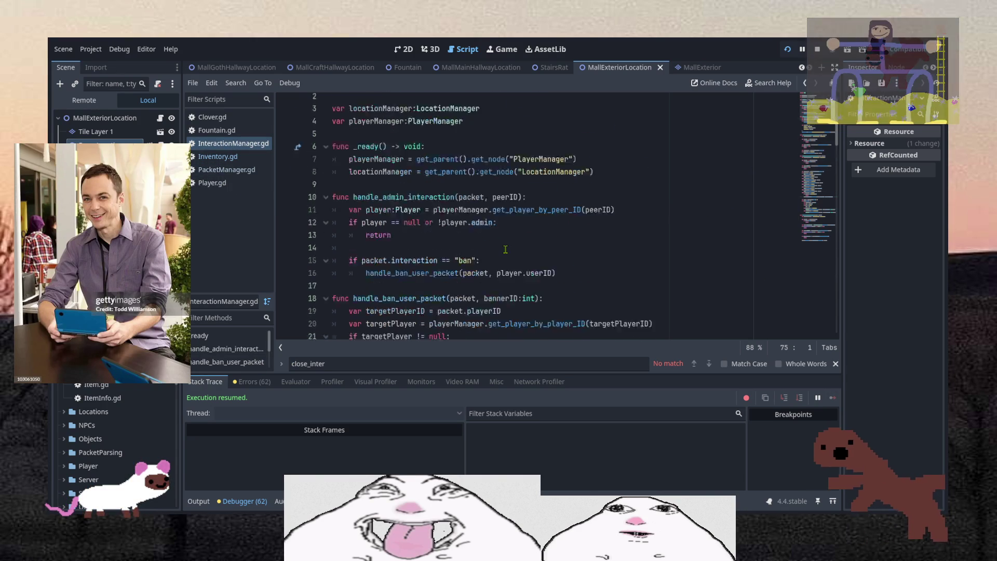
{"action": "left_click", "coordinate": [420, 189]}
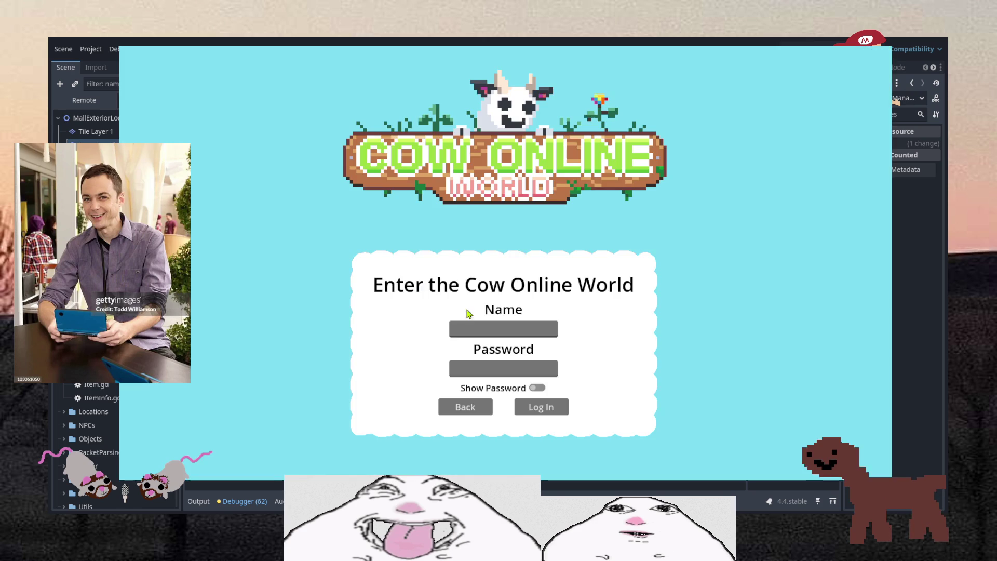
Log in with the account's name and password and enter the game world
{"action": "type", "text": "bee"}
{"action": "left_click", "coordinate": [477, 369]}
{"action": "left_click", "coordinate": [540, 405]}
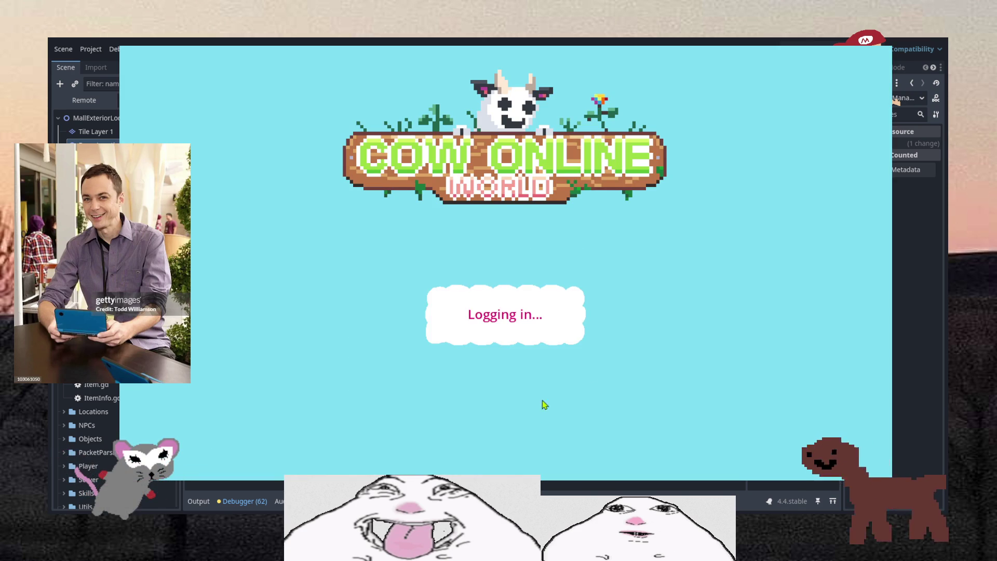
{"action": "left_click", "coordinate": [748, 281]}
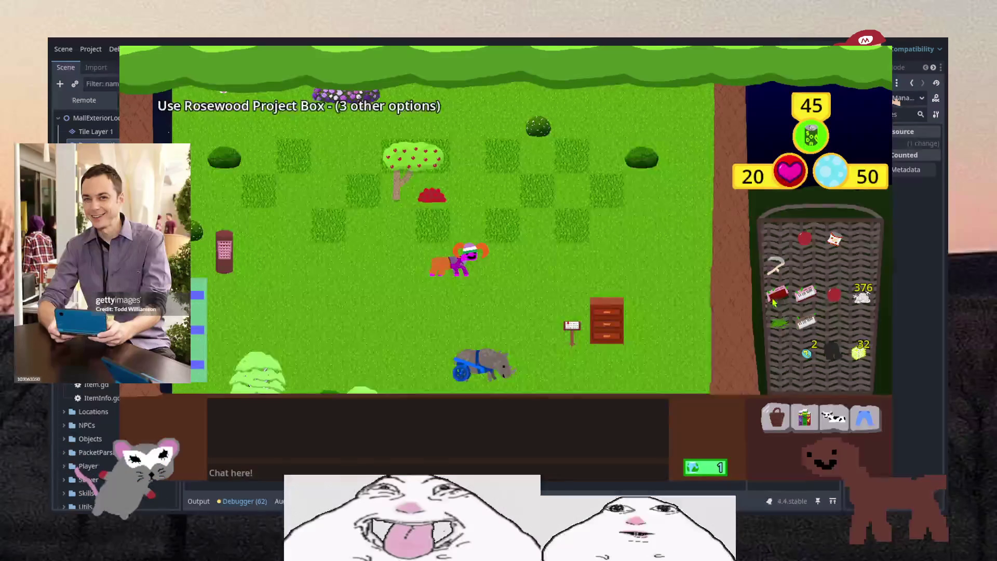
Swap the Ketchup Chips Bag, apple, grass, hook and 376 quarters between basket slots
{"action": "left_click_drag", "start_coordinate": [834, 239], "coordinate": [833, 325]}
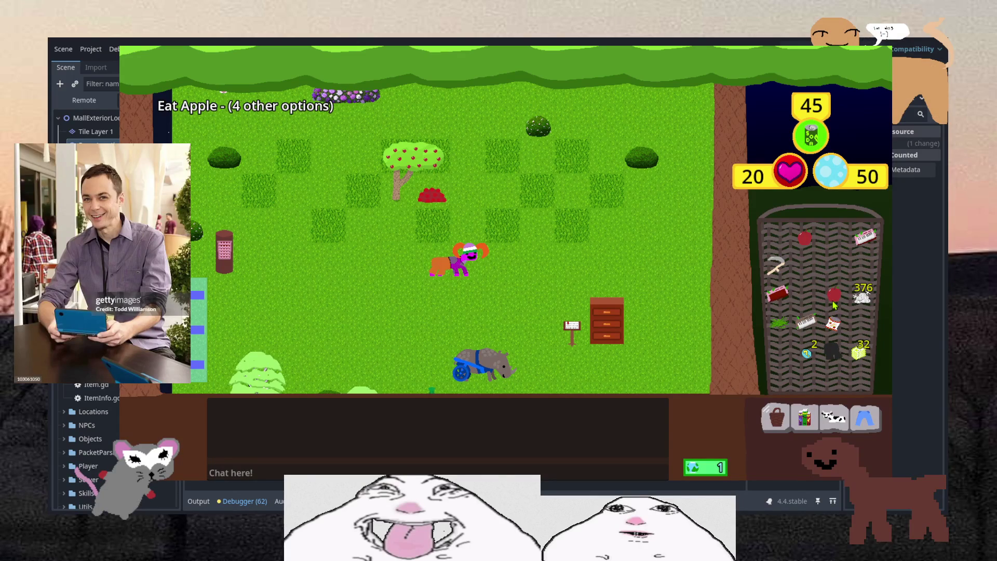
{"action": "mouse_move", "coordinate": [835, 306]}
{"action": "left_mouse_down"}
{"action": "mouse_move", "coordinate": [808, 326]}
{"action": "mouse_move", "coordinate": [833, 353]}
{"action": "left_mouse_up"}
{"action": "mouse_move", "coordinate": [807, 353]}
{"action": "left_mouse_down"}
{"action": "mouse_move", "coordinate": [828, 335]}
{"action": "mouse_move", "coordinate": [847, 335]}
{"action": "mouse_move", "coordinate": [859, 353]}
{"action": "mouse_move", "coordinate": [778, 301]}
{"action": "mouse_move", "coordinate": [777, 267]}
{"action": "left_mouse_up"}
{"action": "left_click_drag", "start_coordinate": [805, 323], "coordinate": [806, 242]}
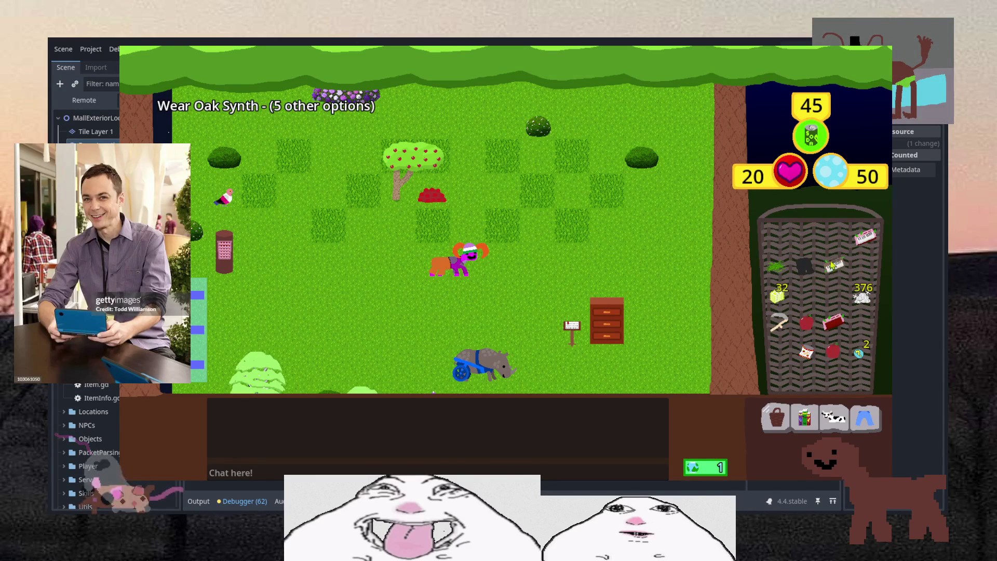
{"action": "left_click_drag", "start_coordinate": [862, 296], "coordinate": [844, 249]}
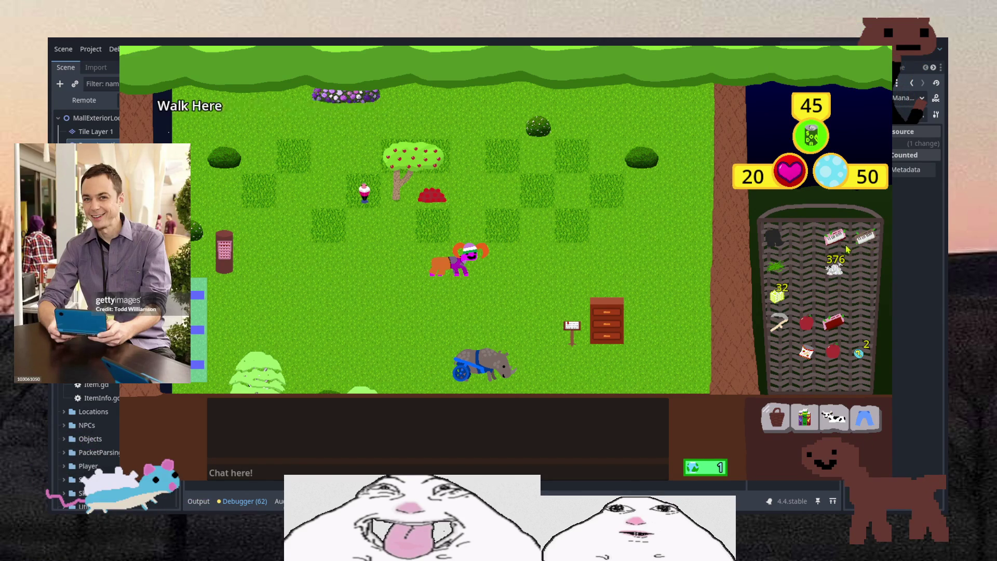
Move the synth and Birch Scythe to lower basket slots, then close the game
{"action": "left_click_drag", "start_coordinate": [857, 248], "coordinate": [864, 292]}
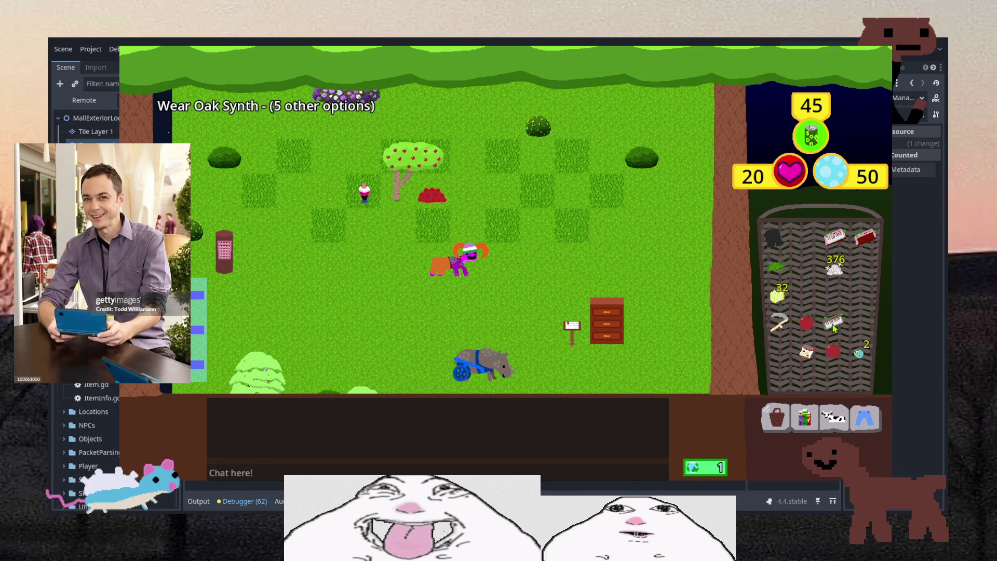
{"action": "left_click_drag", "start_coordinate": [835, 325], "coordinate": [813, 350]}
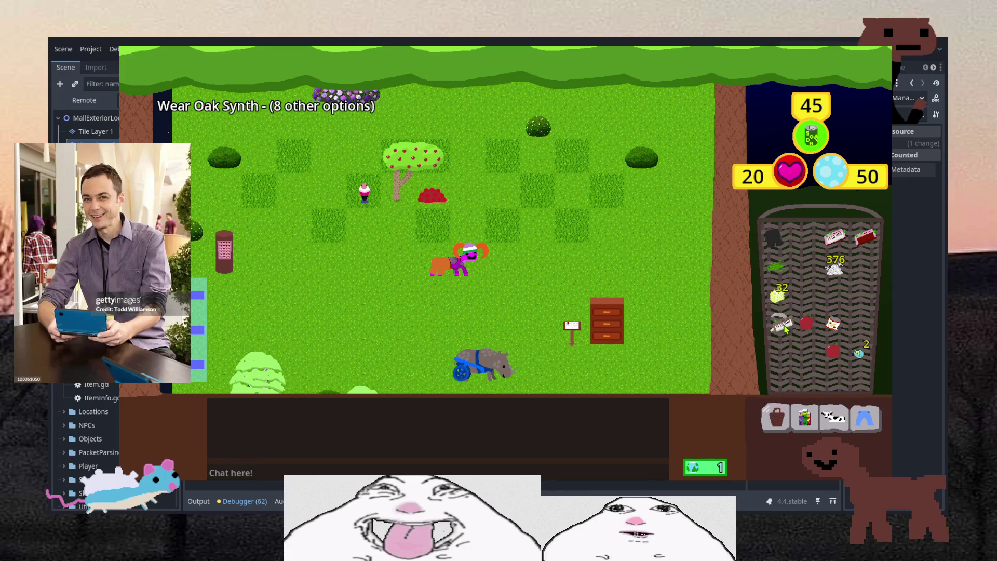
{"action": "left_click_drag", "start_coordinate": [810, 356], "coordinate": [847, 383]}
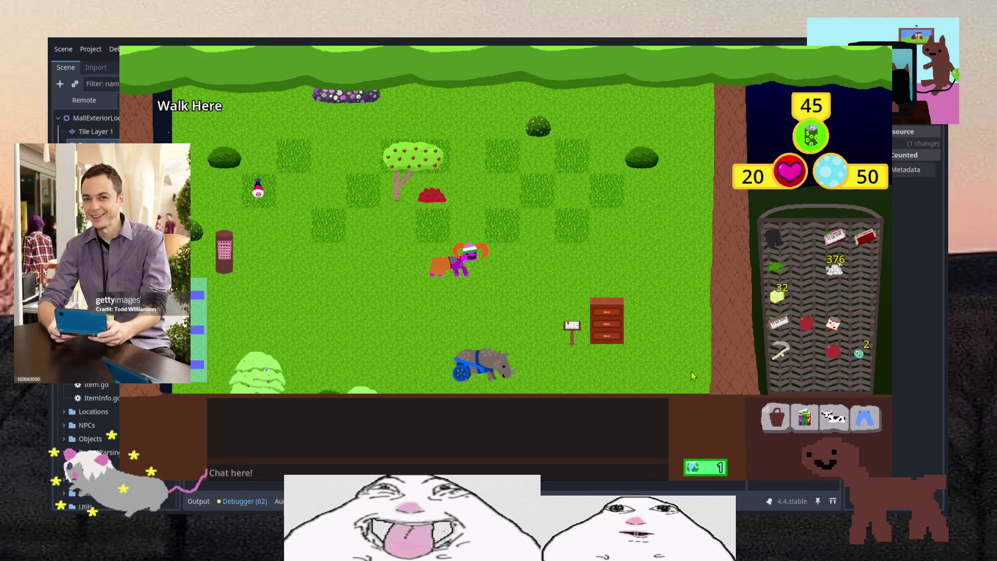
{"action": "mouse_move", "coordinate": [857, 383]}
{"action": "left_mouse_down"}
{"action": "mouse_move", "coordinate": [675, 384]}
{"action": "mouse_move", "coordinate": [407, 341]}
{"action": "mouse_move", "coordinate": [345, 221]}
{"action": "mouse_move", "coordinate": [338, 235]}
{"action": "mouse_move", "coordinate": [345, 224]}
{"action": "mouse_move", "coordinate": [302, 246]}
{"action": "mouse_move", "coordinate": [335, 224]}
{"action": "mouse_move", "coordinate": [338, 233]}
{"action": "left_mouse_up"}
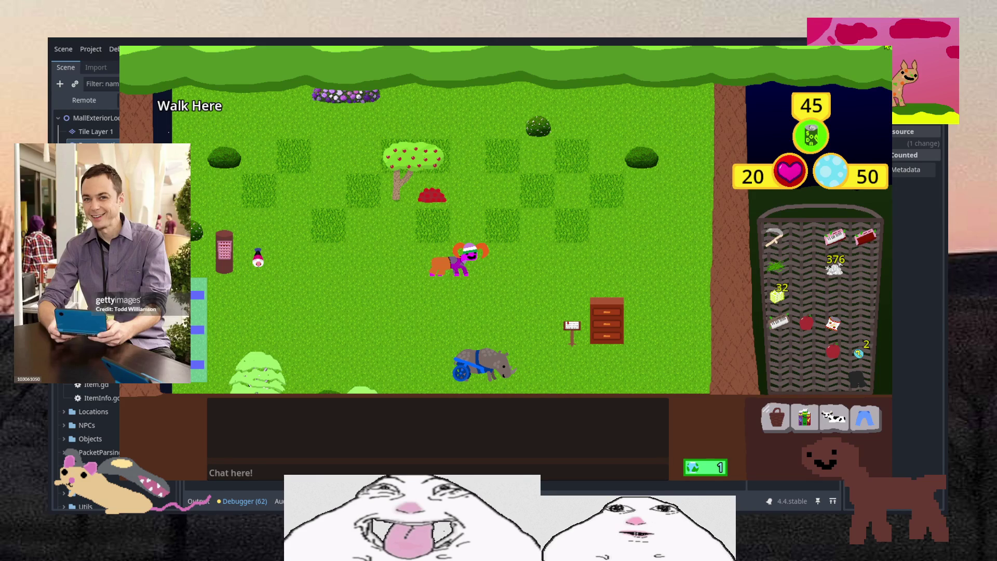
{"action": "left_click", "coordinate": [887, 45]}
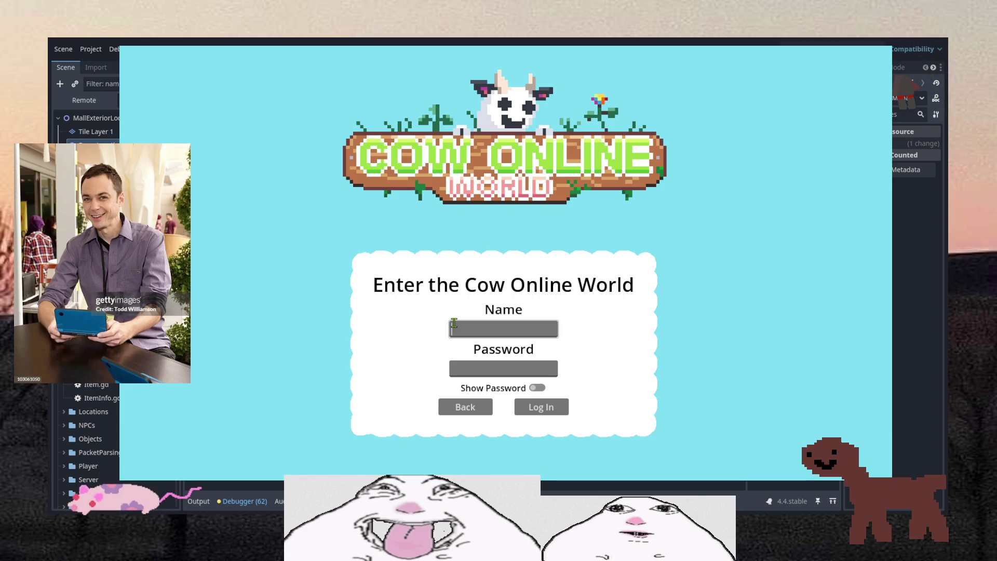
Log in with the test account's credentials and enter Cow Online World 1
{"action": "type", "text": "test"}
{"action": "left_click", "coordinate": [455, 369]}
{"action": "type", "text": "password"}
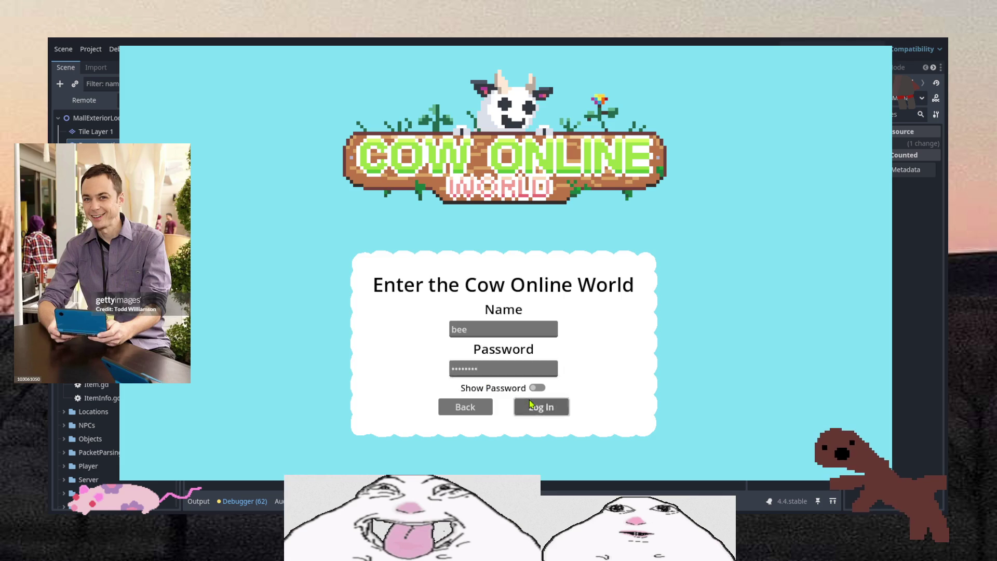
{"action": "left_click", "coordinate": [535, 407]}
{"action": "left_click", "coordinate": [709, 282]}
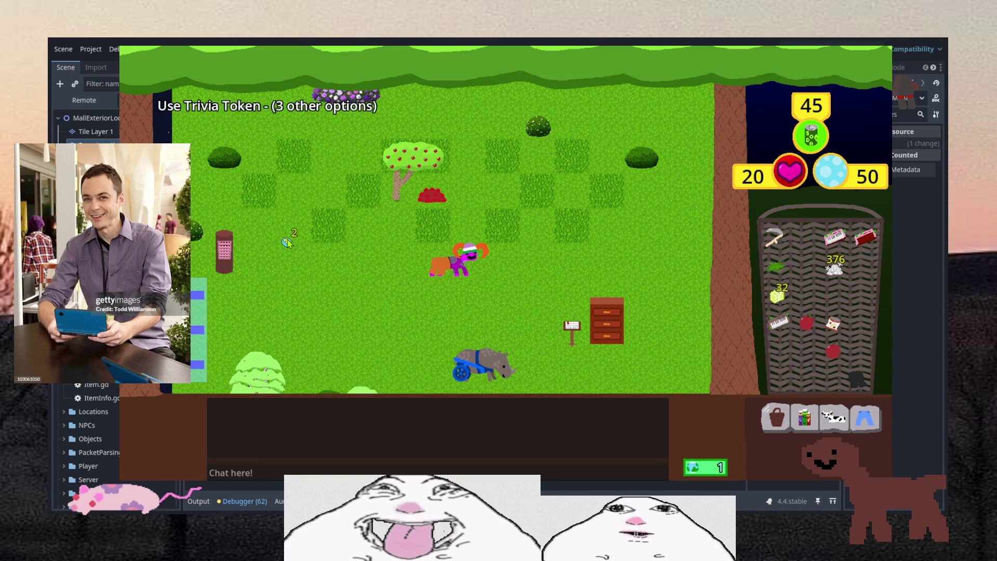
Move the Trivia Token and swap the apple with the scythe, then stop the game with F8
{"action": "left_click_drag", "start_coordinate": [288, 242], "coordinate": [779, 325]}
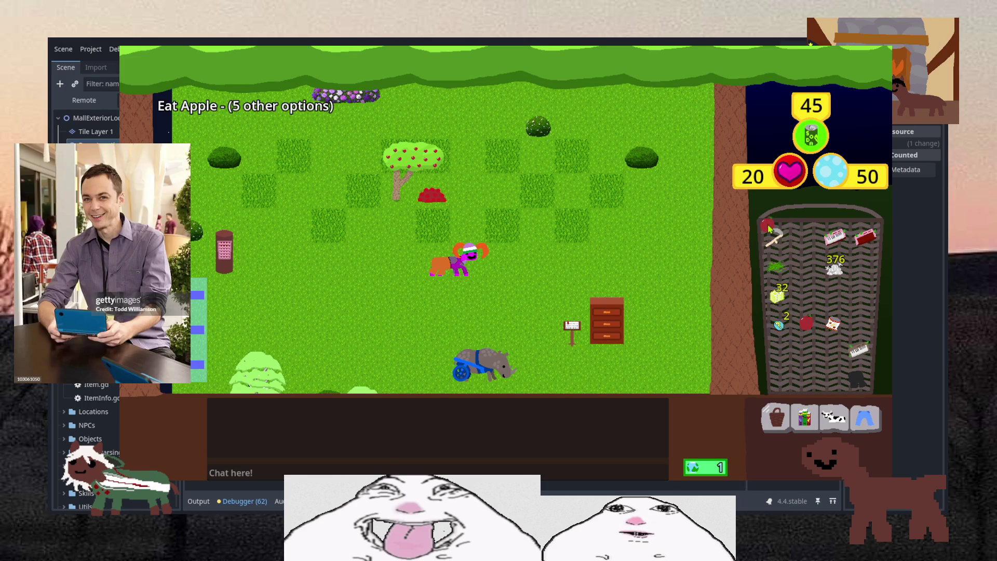
{"action": "left_click_drag", "start_coordinate": [769, 229], "coordinate": [834, 358]}
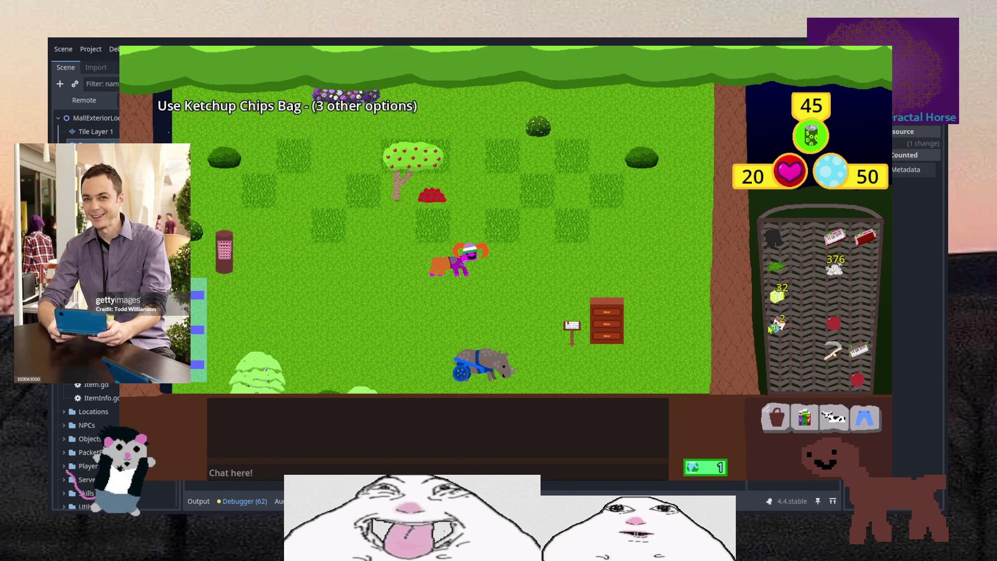
{"action": "scroll", "coordinate": [725, 328], "scroll_direction": "down", "scroll_amount": 2}
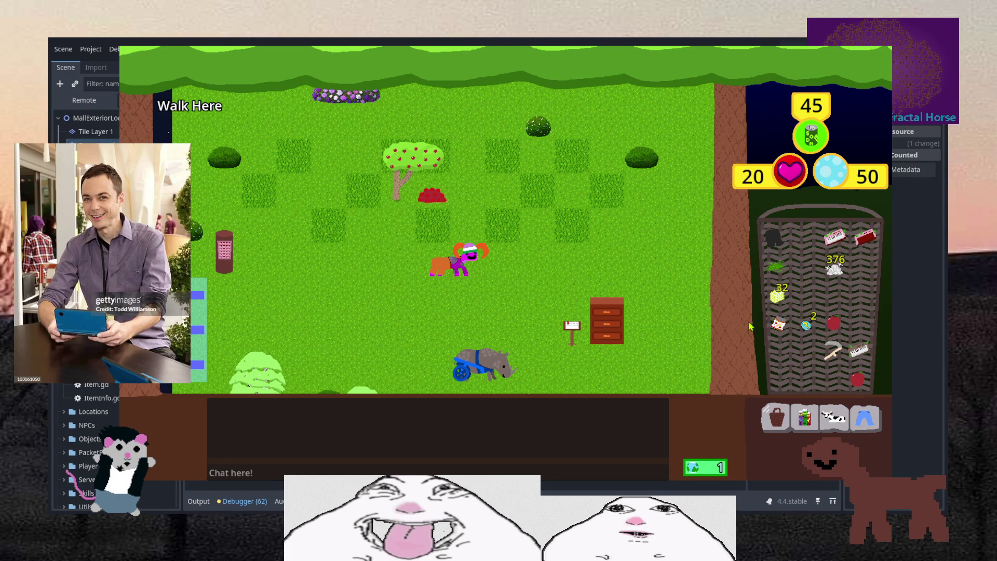
{"action": "key", "text": "F8"}
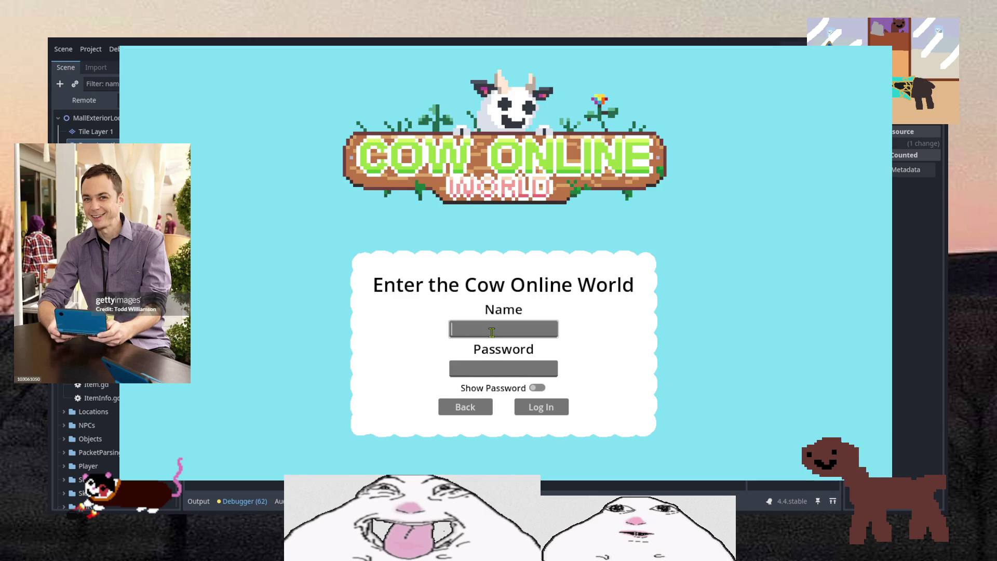
Log in with the account's name and password and choose a world
{"action": "type", "text": "bee"}
{"action": "key", "text": "Tab"}
{"action": "type", "text": "password"}
{"action": "left_click", "coordinate": [536, 409]}
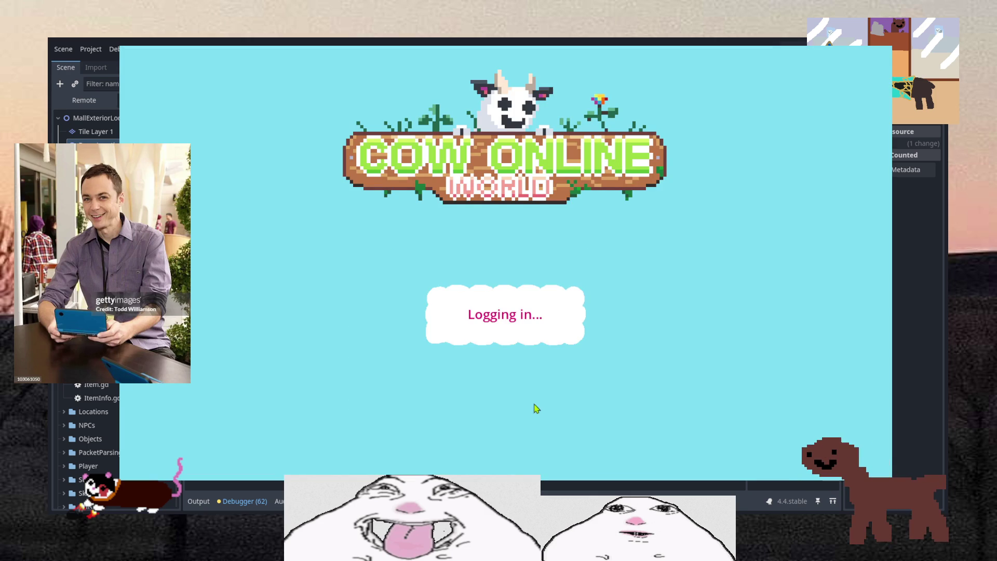
{"action": "left_click", "coordinate": [692, 297]}
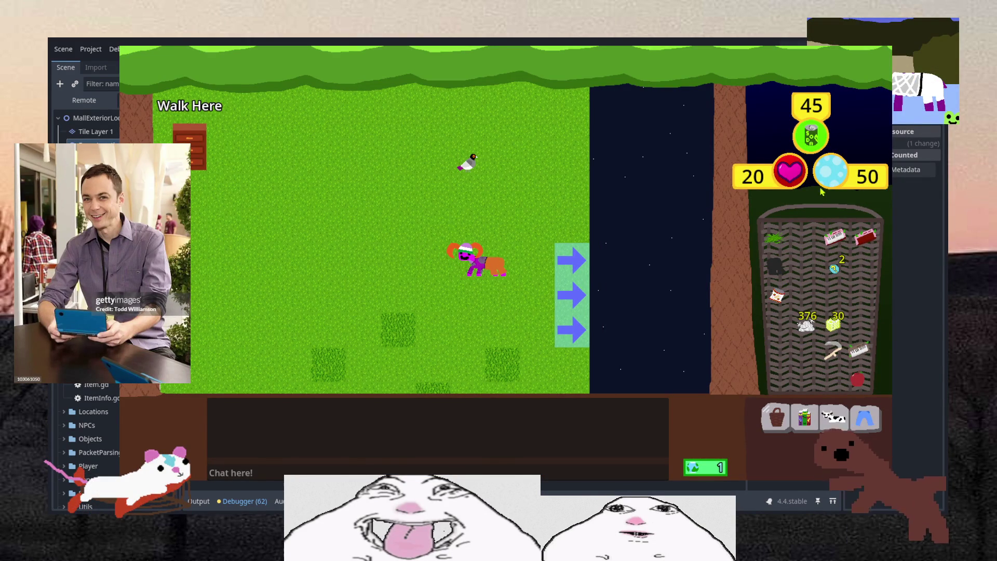
Swap the red item with the card and the scythe with the keyboard while walking left
{"action": "left_click", "coordinate": [319, 229]}
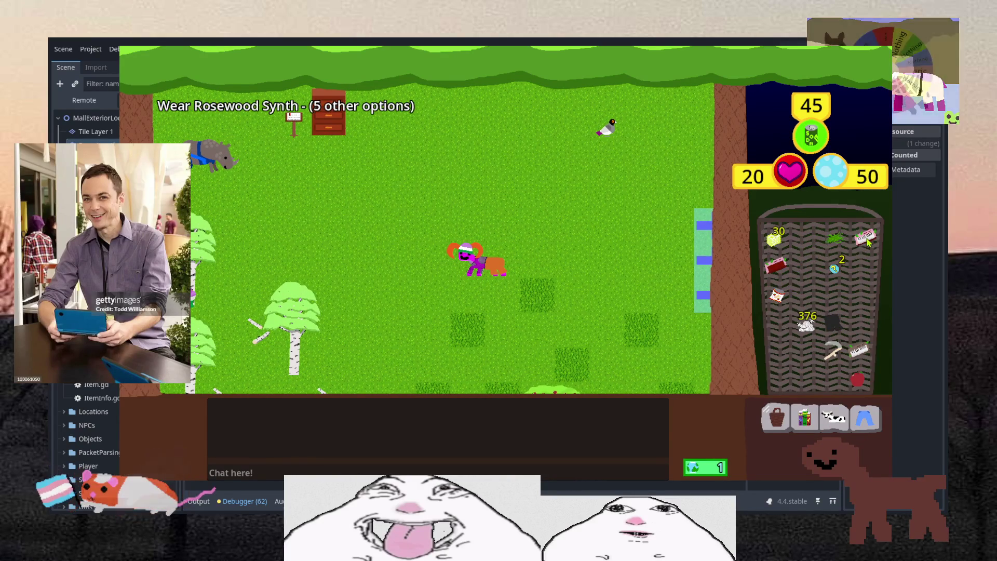
{"action": "left_click_drag", "start_coordinate": [788, 265], "coordinate": [769, 294]}
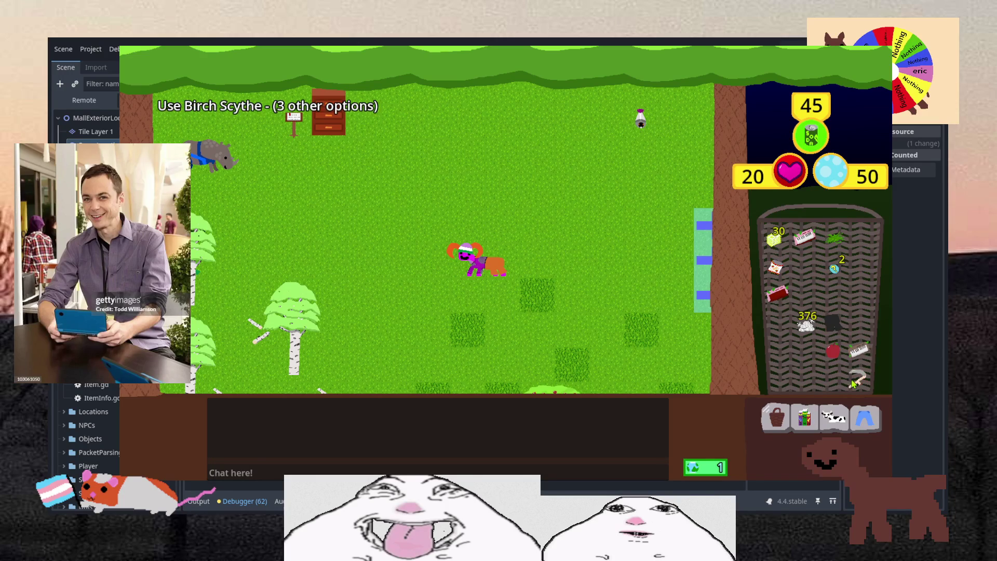
{"action": "left_click_drag", "start_coordinate": [840, 356], "coordinate": [859, 353]}
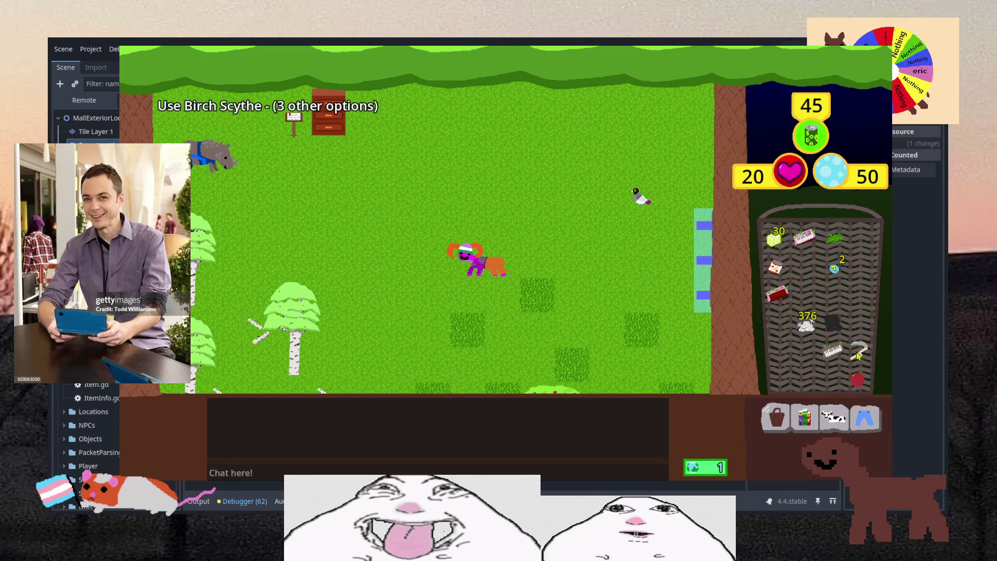
{"action": "left_click", "coordinate": [432, 194]}
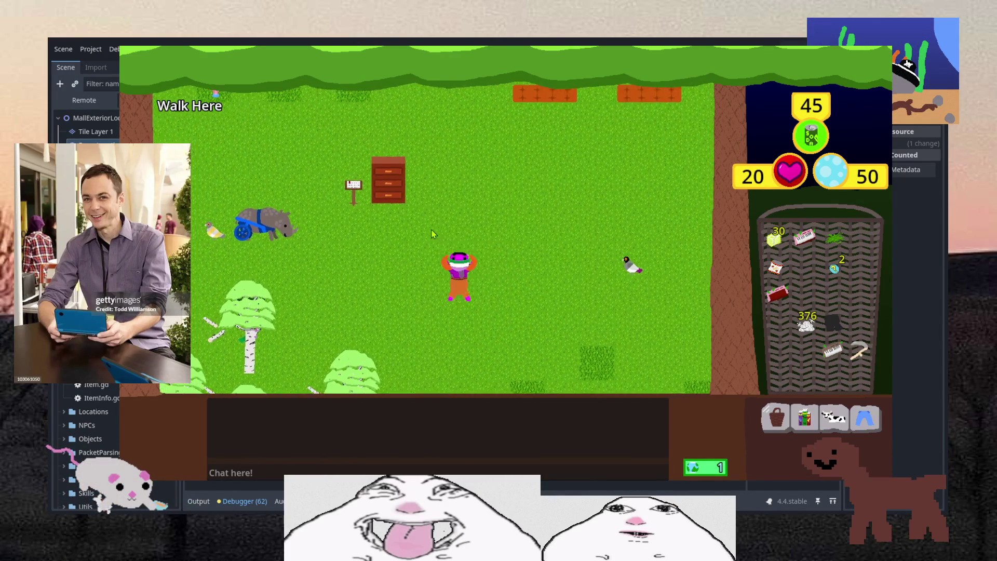
Walk to the wardrobe and take off the Genderqueer Touque so it goes into the basket
{"action": "left_click", "coordinate": [432, 230]}
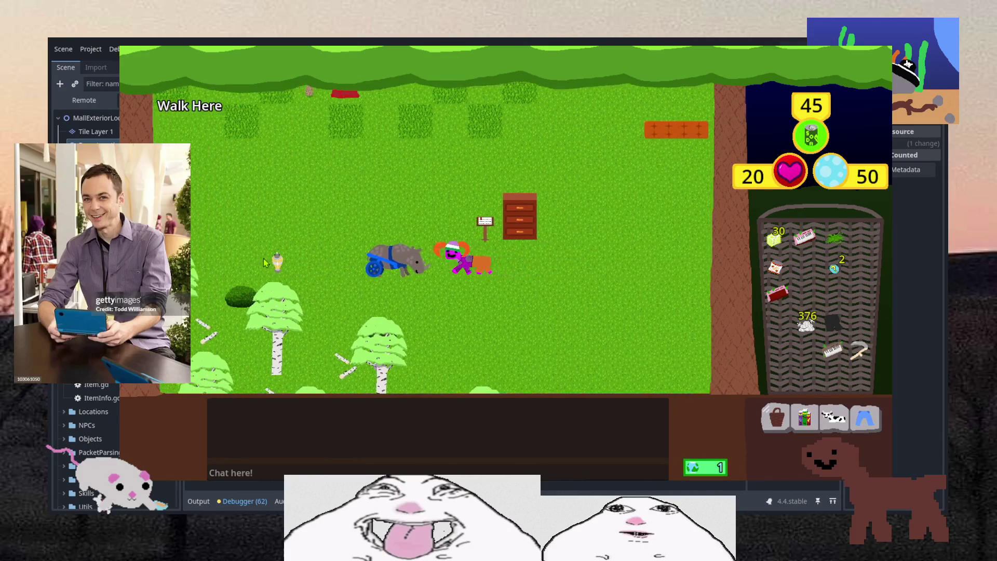
{"action": "left_click", "coordinate": [821, 248]}
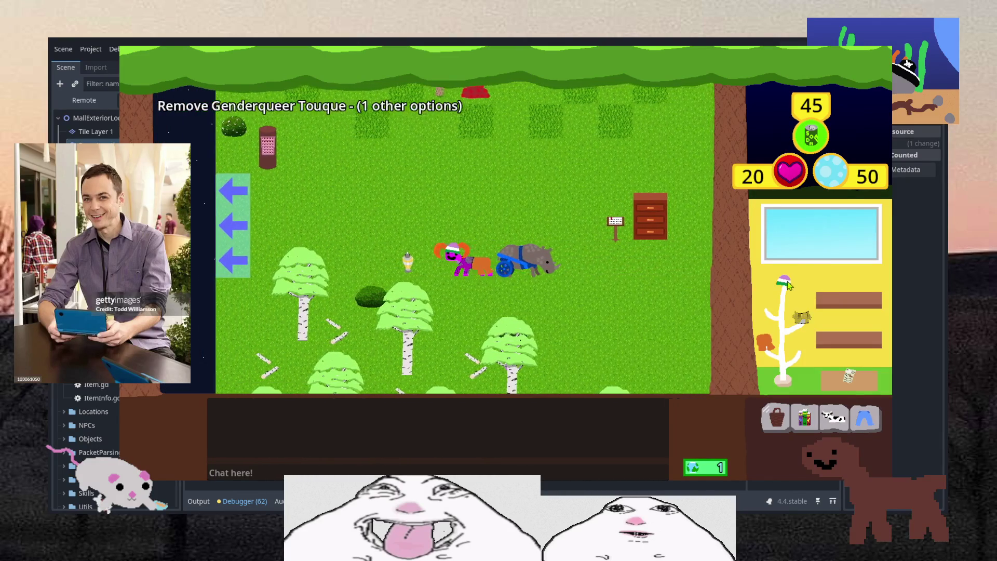
{"action": "left_click", "coordinate": [784, 283]}
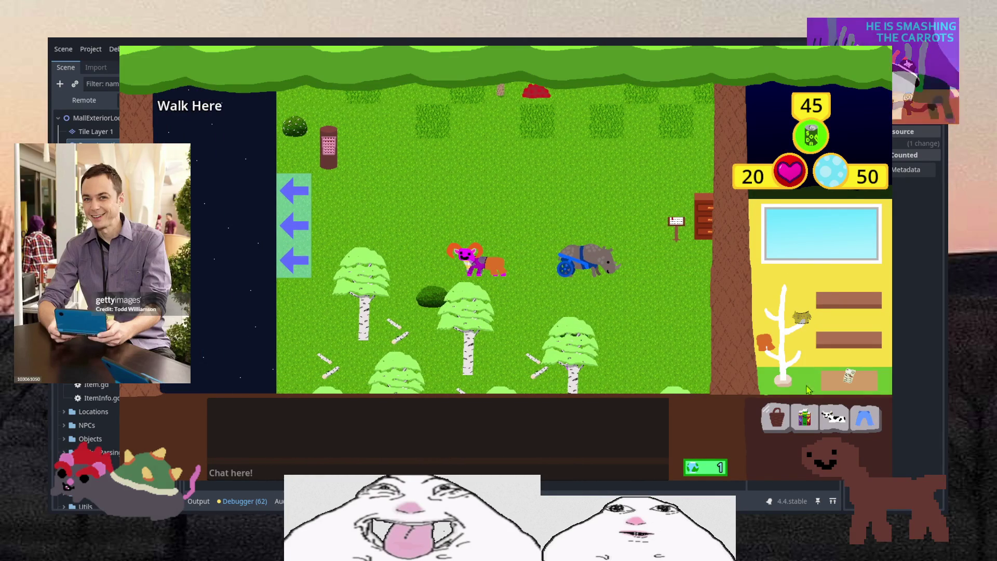
{"action": "left_click", "coordinate": [777, 417]}
{"action": "left_click", "coordinate": [865, 411]}
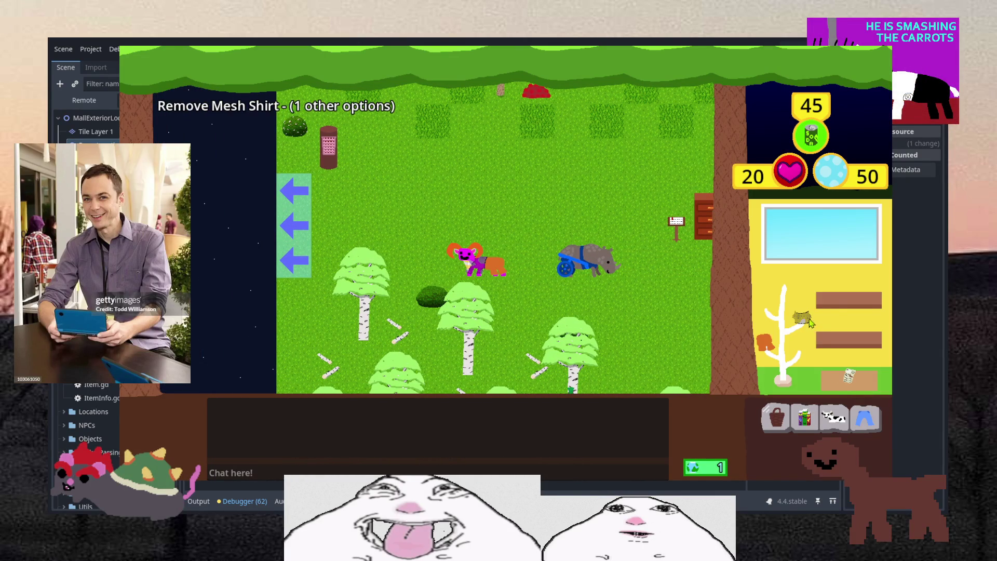
Dismiss the Remove Mesh Shirt prompt without removing the shirt
{"action": "left_click", "coordinate": [801, 316]}
{"action": "left_click", "coordinate": [776, 418]}
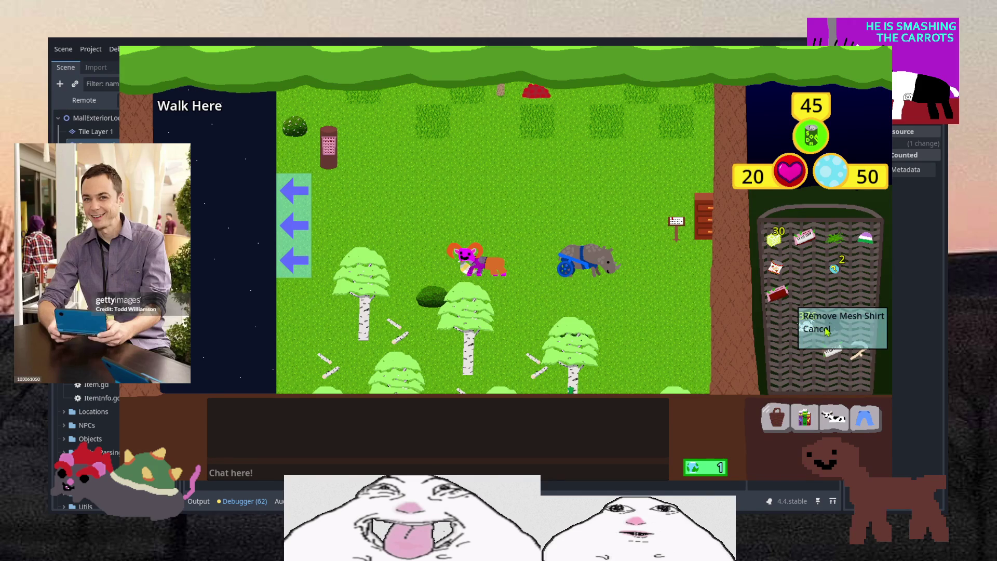
{"action": "left_click", "coordinate": [841, 315]}
Walk up the field and use the Birch Scythe on the Rosewood Project Box
{"action": "left_click", "coordinate": [432, 196]}
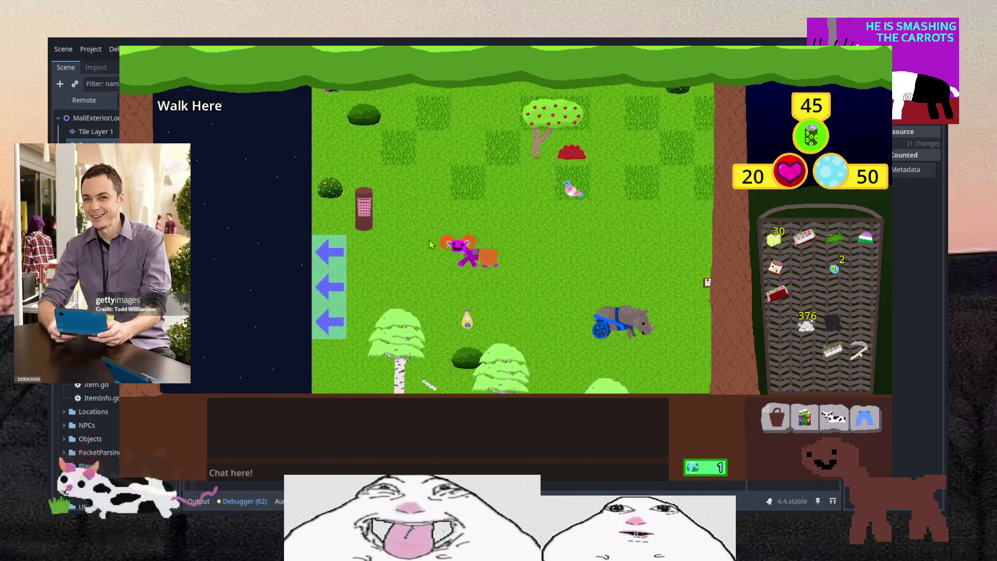
{"action": "left_click", "coordinate": [862, 350]}
{"action": "left_click", "coordinate": [777, 293]}
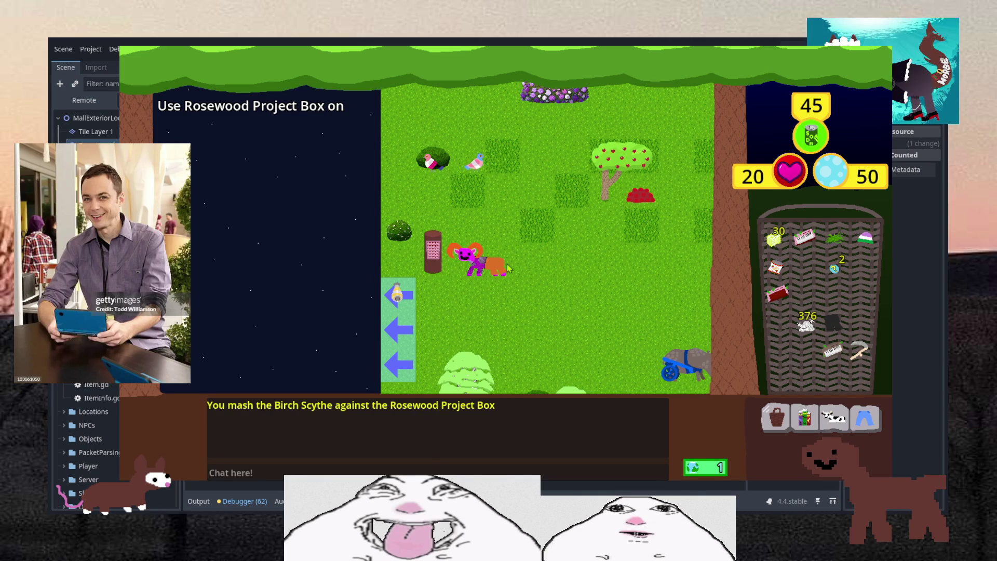
Open Basket Storage at the Storage Basket Post, showing 77/77 slots used
{"action": "left_click", "coordinate": [437, 252]}
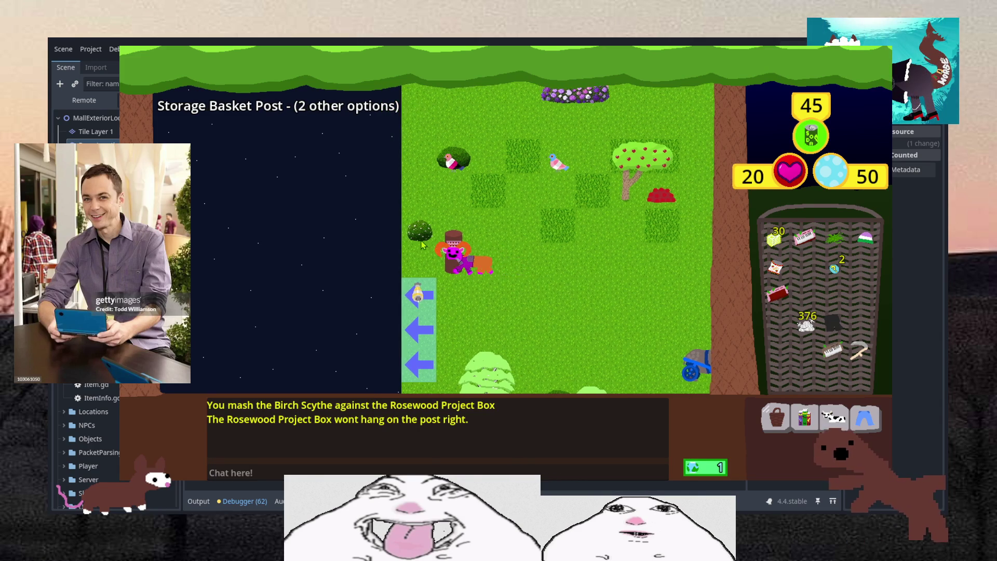
{"action": "left_click", "coordinate": [438, 252]}
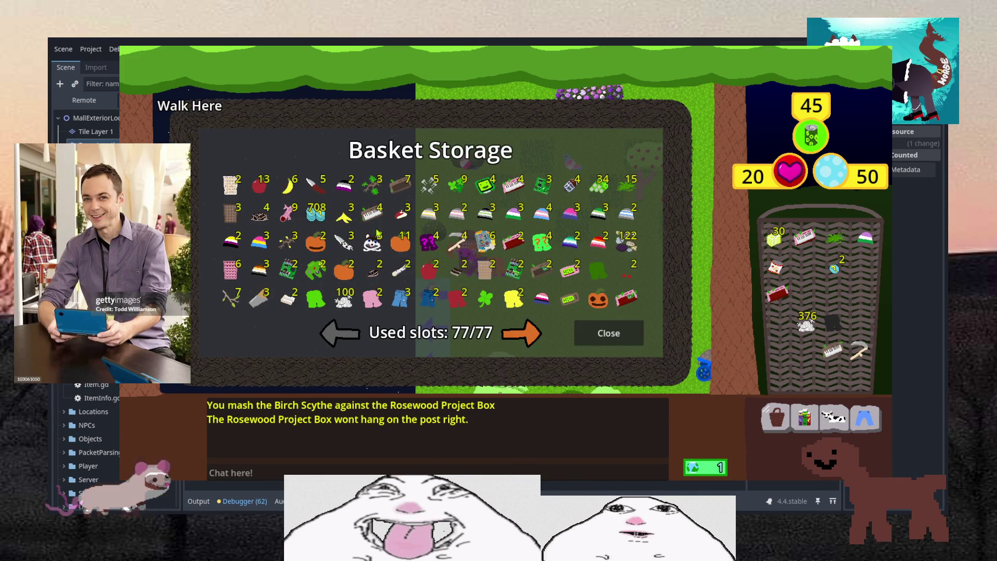
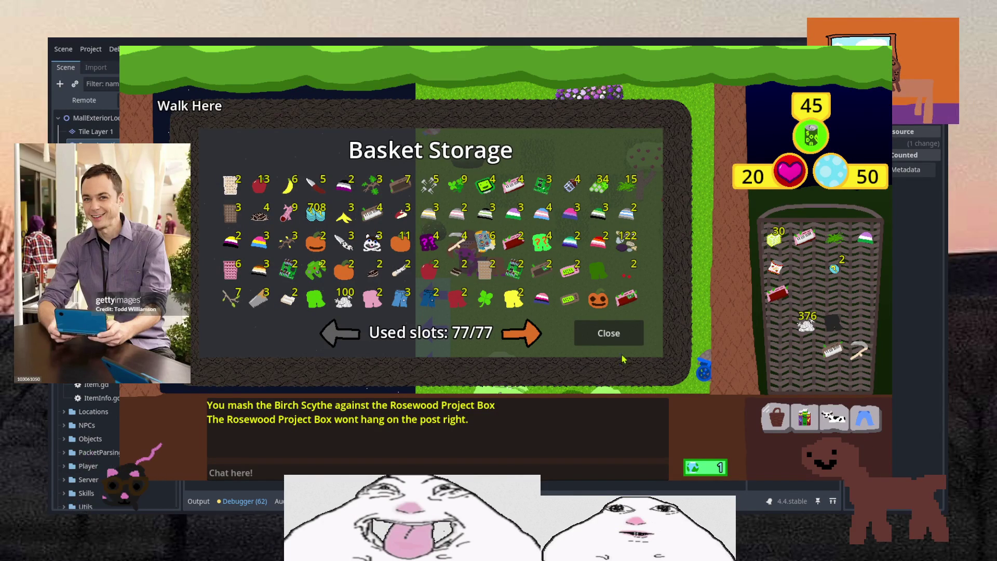
Close the Basket Storage panel and stop the running game to return to the editor
{"action": "left_click", "coordinate": [609, 333]}
{"action": "left_click", "coordinate": [886, 49]}
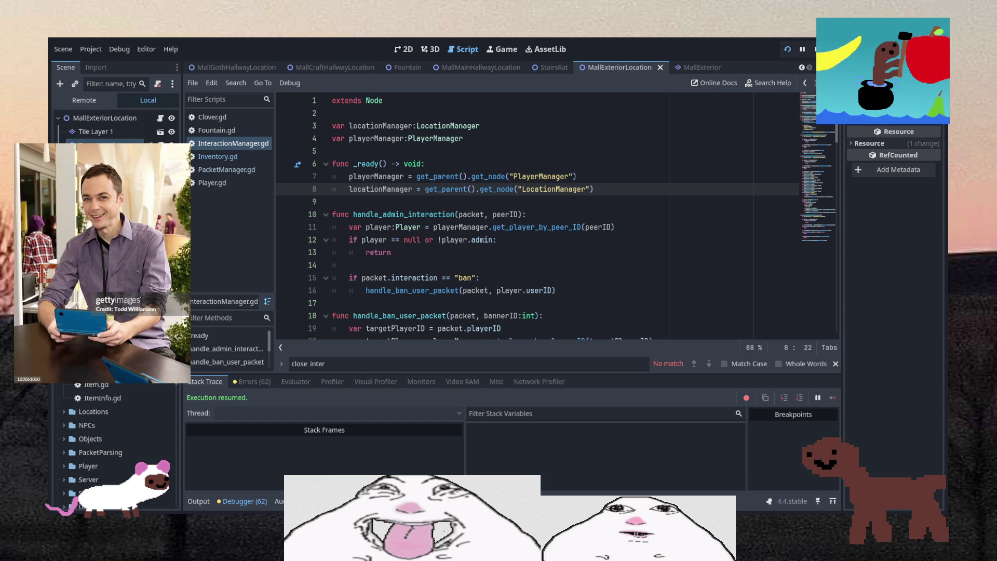
Review the inventoryInteraction packet routing in PacketManager.gd
{"action": "left_click", "coordinate": [514, 239]}
{"action": "scroll", "coordinate": [514, 239], "scroll_direction": "down", "scroll_amount": 9}
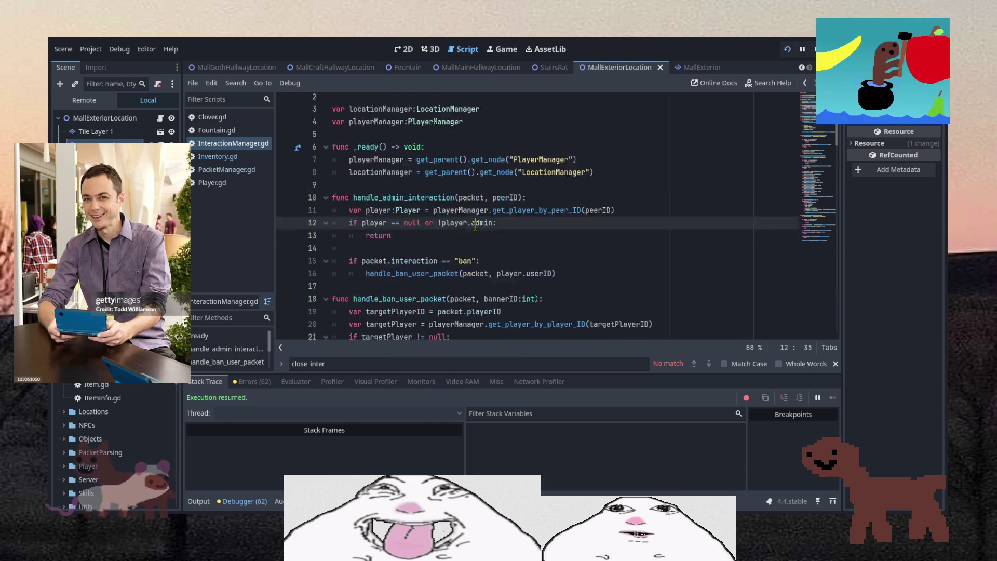
{"action": "left_click", "coordinate": [223, 169]}
{"action": "scroll", "coordinate": [474, 167], "scroll_direction": "down", "scroll_amount": 1}
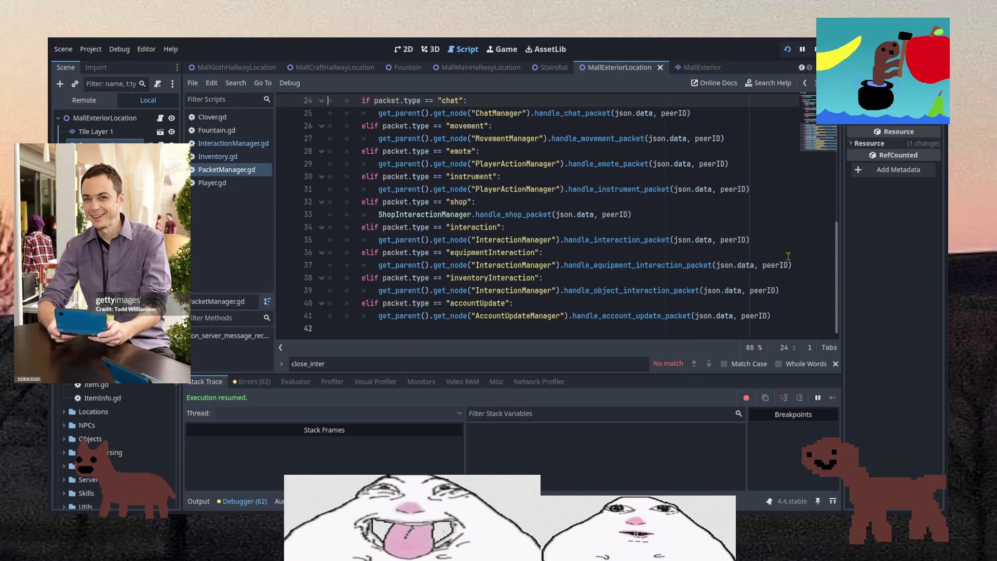
{"action": "left_click_drag", "start_coordinate": [794, 286], "coordinate": [794, 265]}
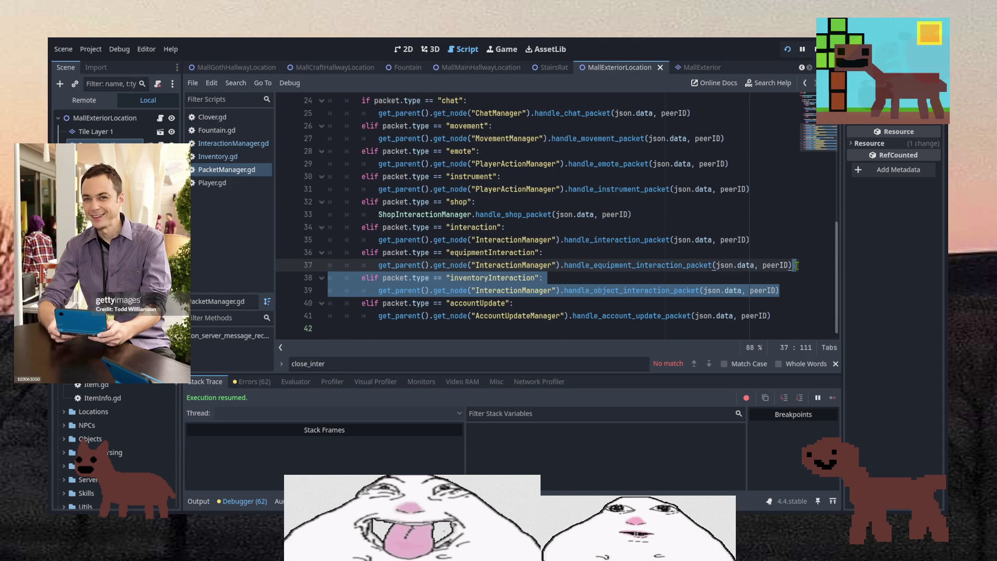
{"action": "left_click", "coordinate": [778, 290]}
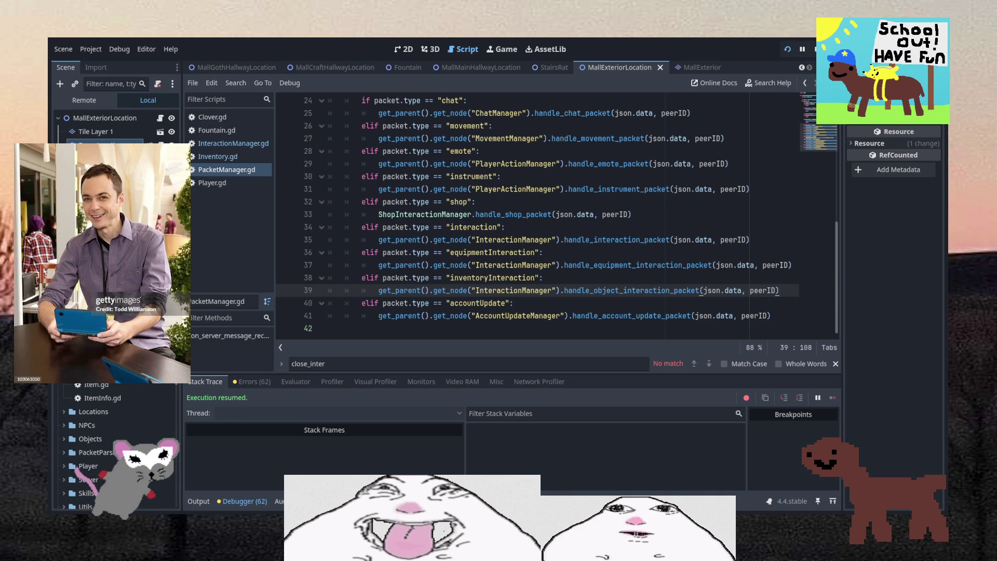
Back in InteractionManager.gd, select the existing swap case block
{"action": "left_click", "coordinate": [368, 230]}
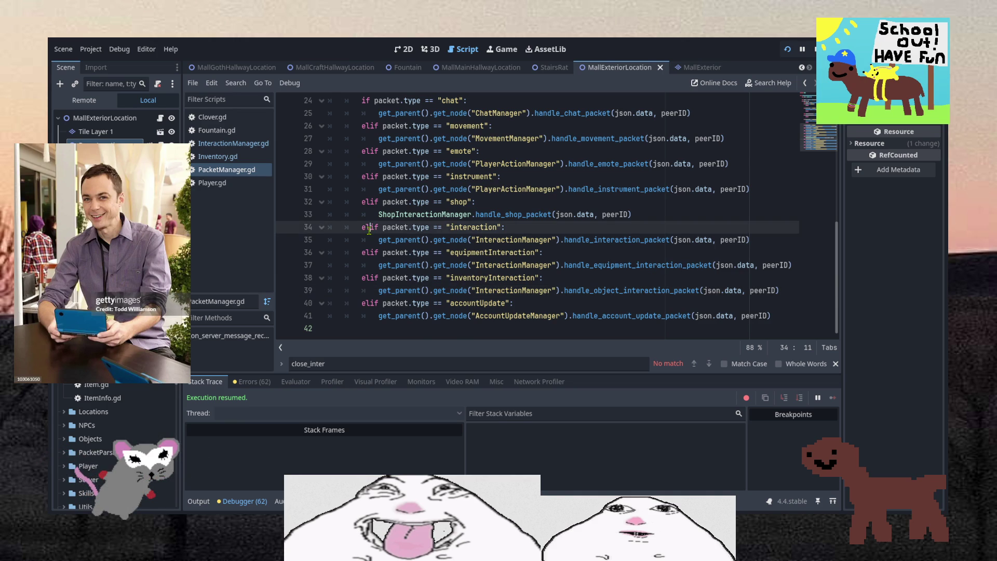
{"action": "left_click", "coordinate": [243, 145]}
{"action": "scroll", "coordinate": [539, 222], "scroll_direction": "up", "scroll_amount": 3}
{"action": "scroll", "coordinate": [538, 222], "scroll_direction": "down", "scroll_amount": 13}
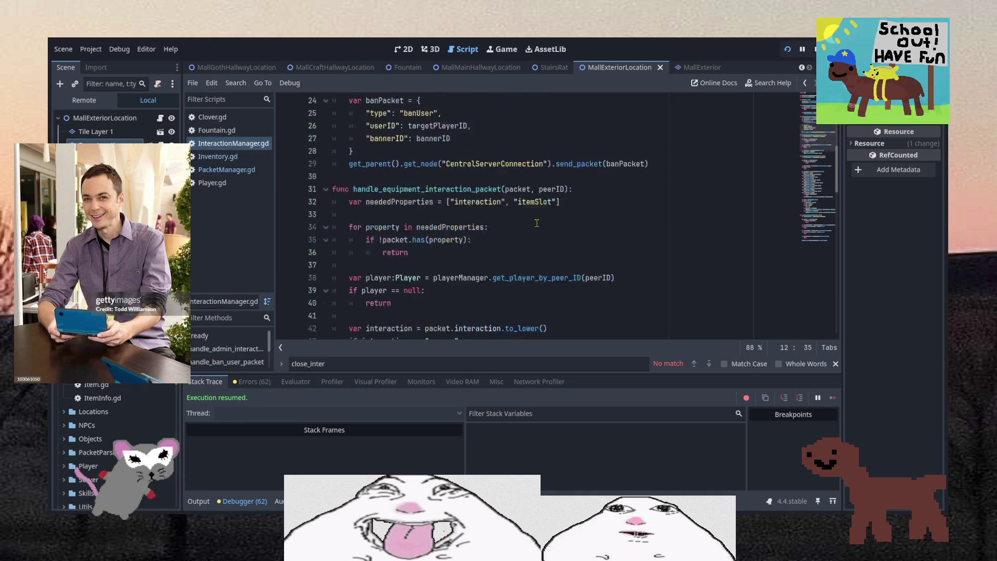
{"action": "scroll", "coordinate": [537, 224], "scroll_direction": "down", "scroll_amount": 2}
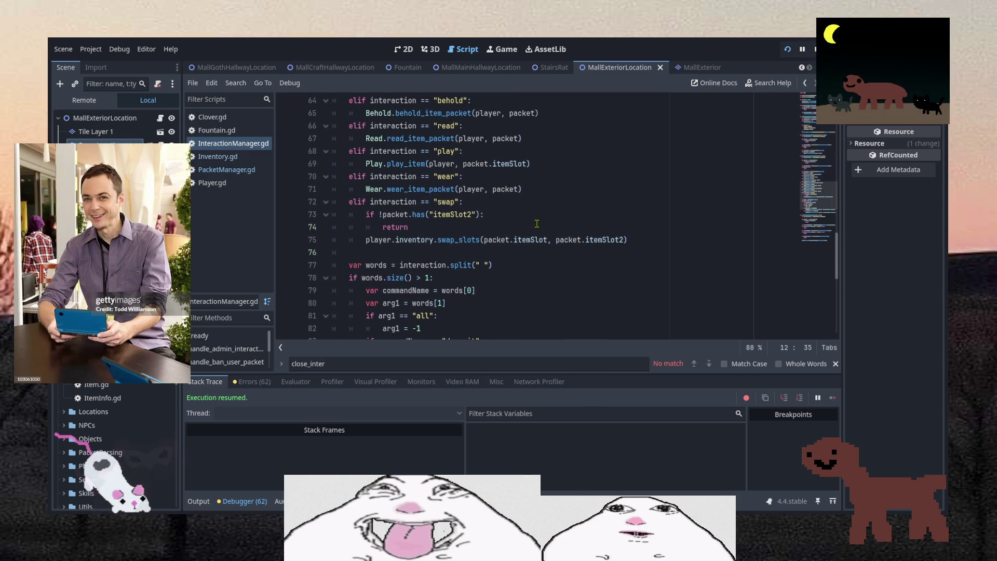
{"action": "left_click", "coordinate": [663, 238]}
{"action": "key", "text": "shift+Up"}
{"action": "key", "text": "shift+Up"}
{"action": "key", "text": "shift+Up"}
Duplicate the swap branch, rename the copy to "storageSwap", and save the script
{"action": "key", "text": "ctrl+c"}
{"action": "key", "text": "Right"}
{"action": "key", "text": "ctrl+v"}
{"action": "left_click", "coordinate": [439, 252]}
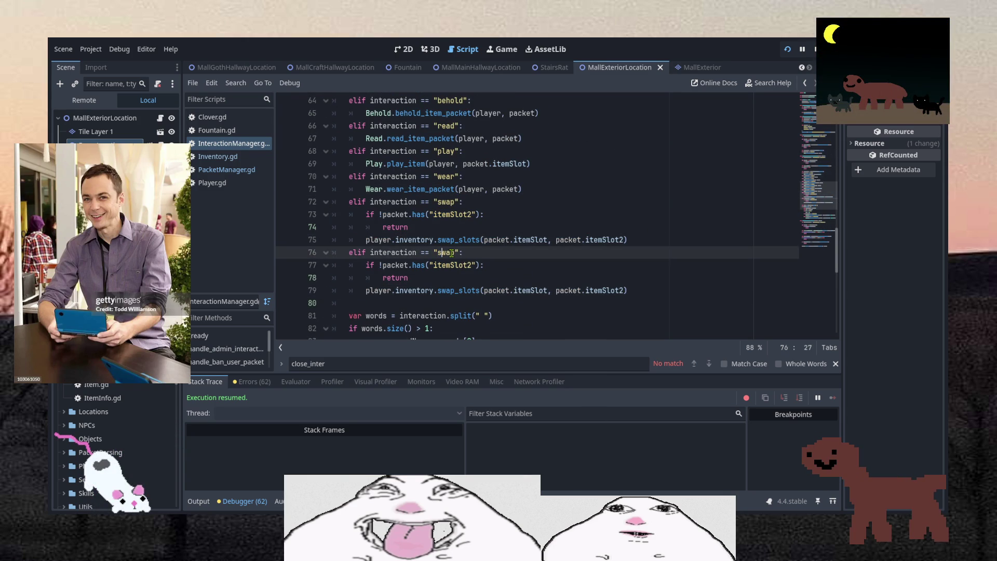
{"action": "type", "text": "torage"}
{"action": "type", "text": "S"}
{"action": "key", "text": "ctrl+s"}
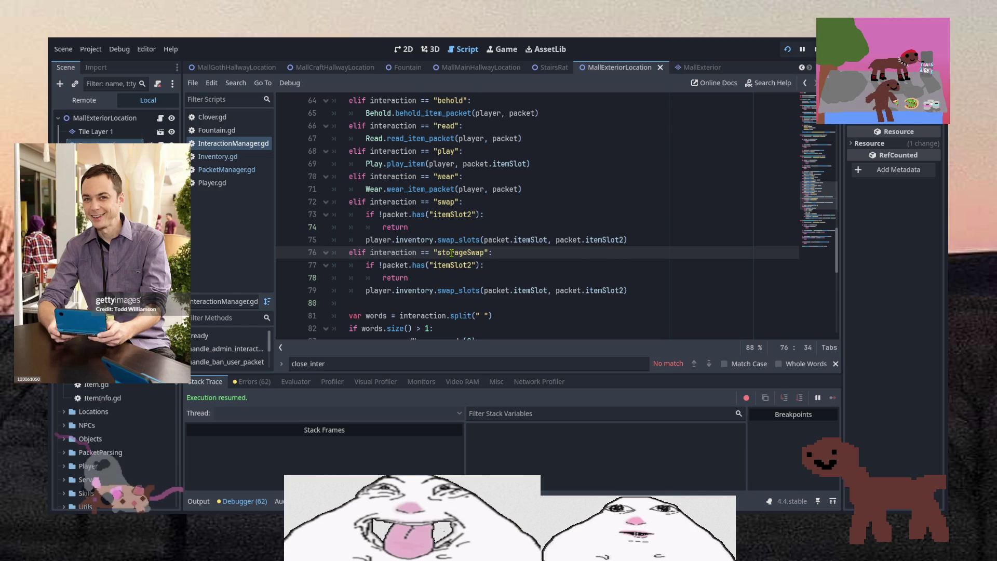
Open StorageInteractions.gd and place the caret below the Storage class name
{"action": "scroll", "coordinate": [452, 253], "scroll_direction": "down", "scroll_amount": 1}
{"action": "scroll", "coordinate": [452, 247], "scroll_direction": "down", "scroll_amount": 3}
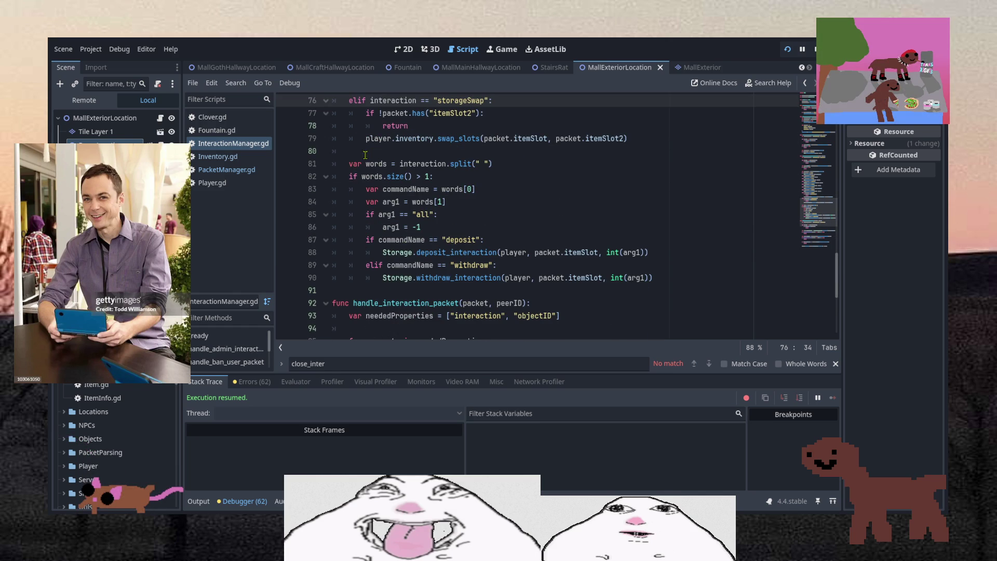
{"action": "scroll", "coordinate": [119, 416], "scroll_direction": "up", "scroll_amount": 2}
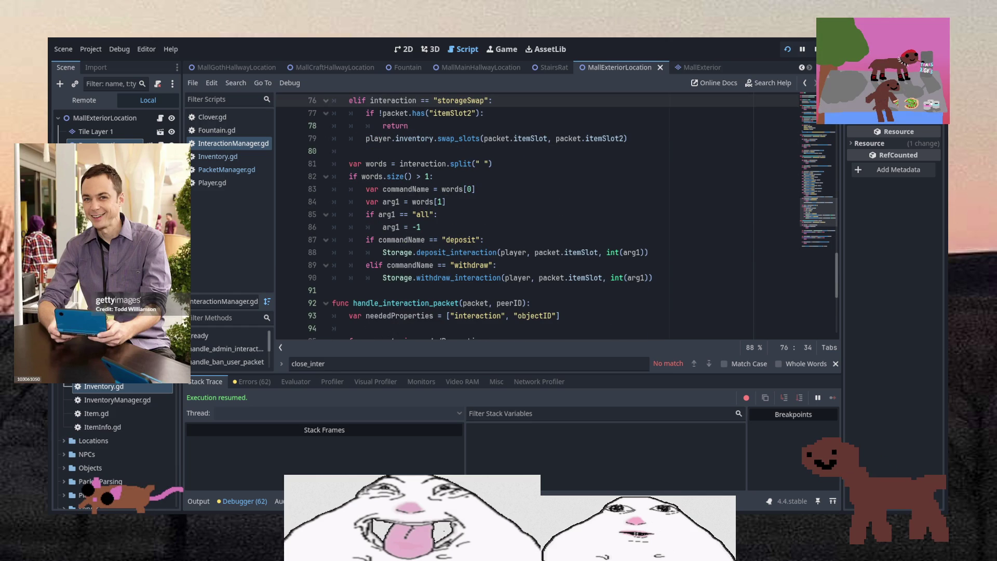
{"action": "scroll", "coordinate": [119, 416], "scroll_direction": "up", "scroll_amount": 5}
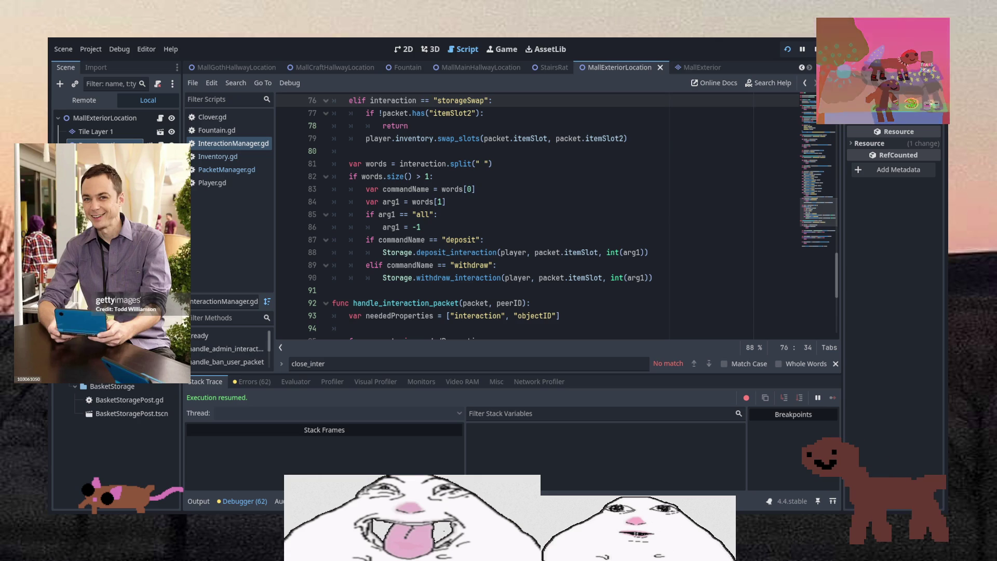
{"action": "left_click", "coordinate": [447, 252], "text": "ctrl"}
{"action": "scroll", "coordinate": [396, 205], "scroll_direction": "up", "scroll_amount": 1}
{"action": "scroll", "coordinate": [396, 204], "scroll_direction": "down", "scroll_amount": 10}
{"action": "scroll", "coordinate": [395, 203], "scroll_direction": "up", "scroll_amount": 11}
{"action": "left_click", "coordinate": [395, 129]}
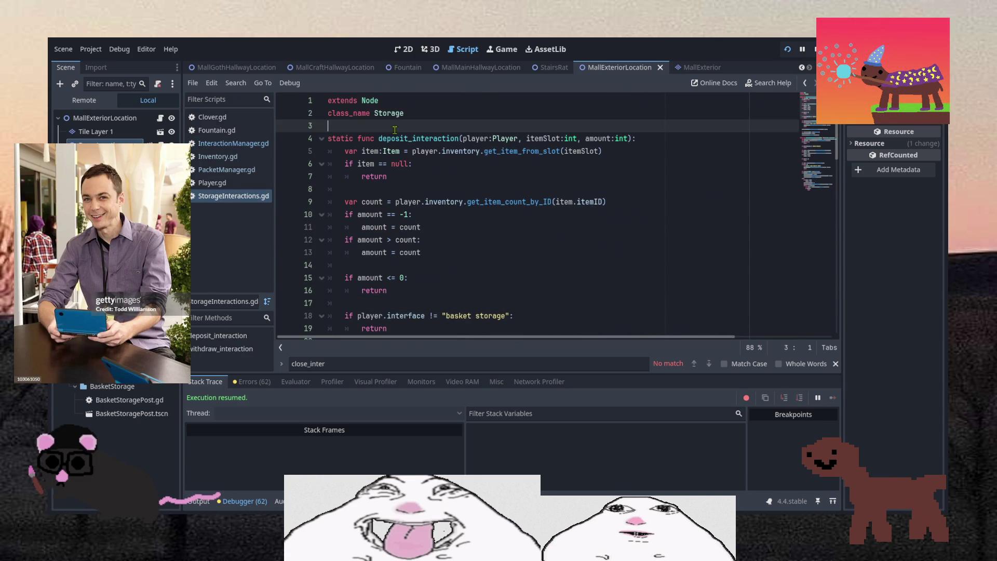
Add stub static func swap_interaction(player:Player, itemSlot1:int, itemSlot2:int) with a pass body
{"action": "key", "text": "Return"}
{"action": "key", "text": "Return"}
{"action": "key", "text": "Up"}
{"action": "type", "text": "static "}
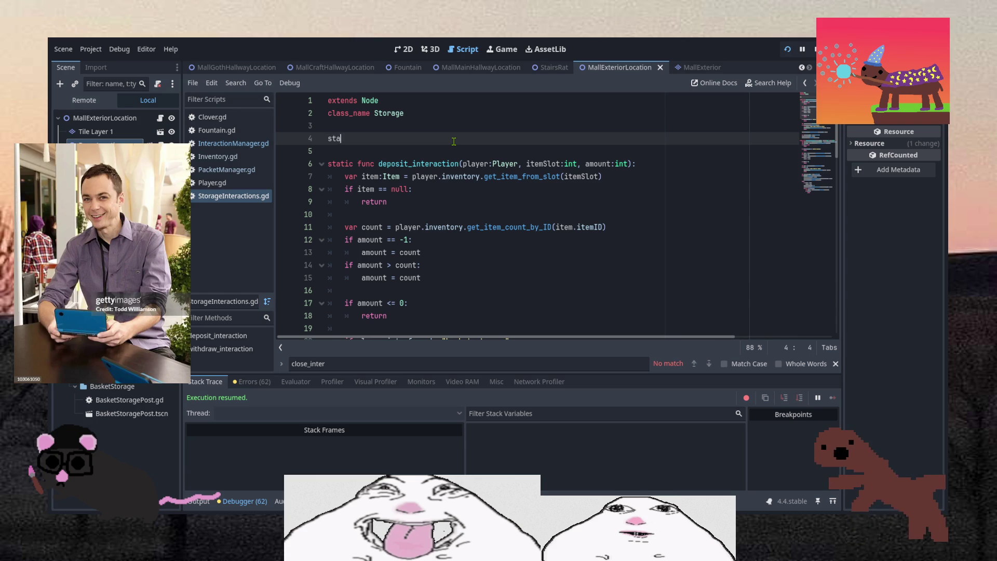
{"action": "type", "text": "func swap"}
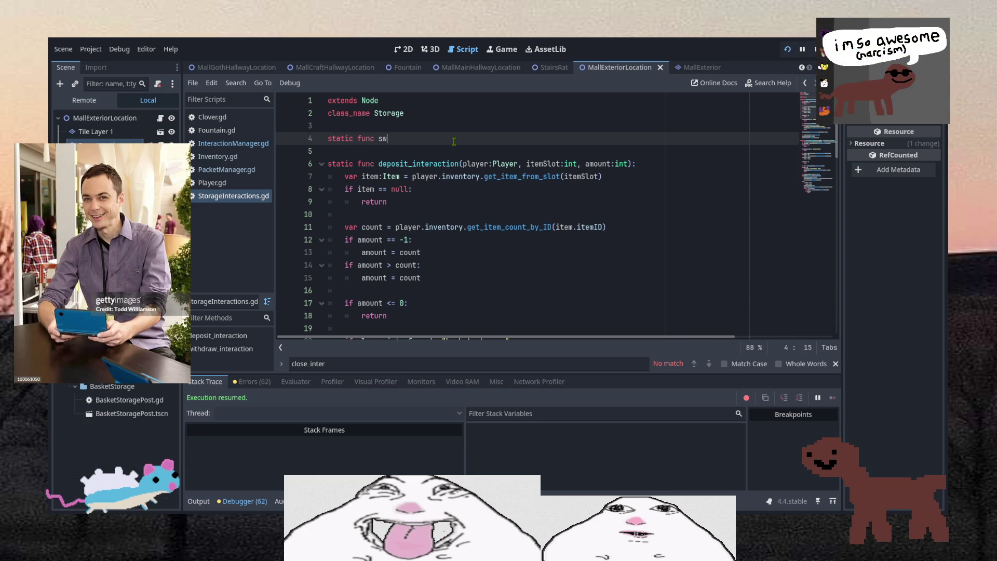
{"action": "key", "text": "BackSpace"}
{"action": "type", "text": "_interaction"}
{"action": "key", "text": "BackSpace"}
{"action": "type", "text": "(player:Play"}
{"action": "type", "text": "er, ite"}
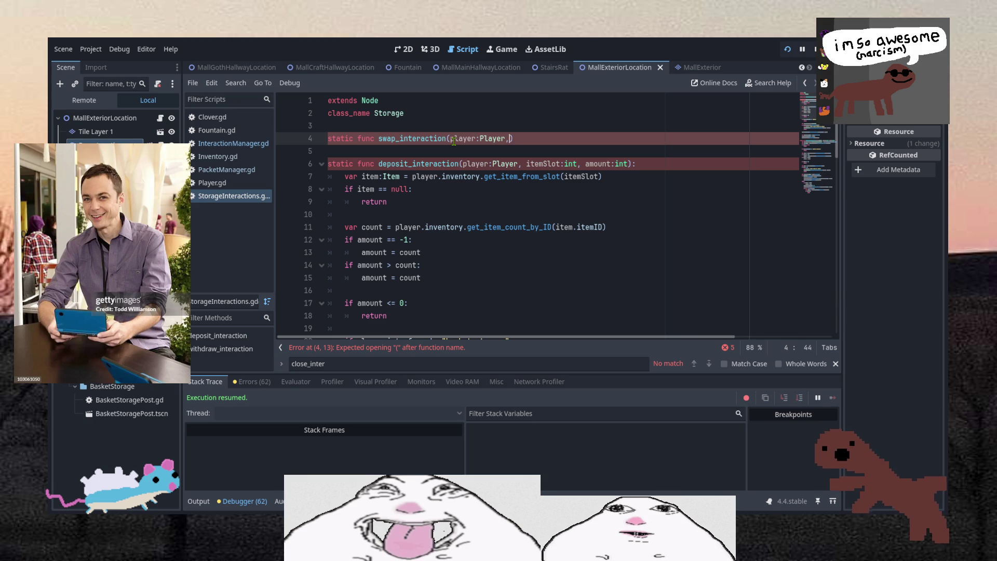
{"action": "type", "text": "mSlot:"}
{"action": "key", "text": "BackSpace"}
{"action": "type", "text": "1:int,"}
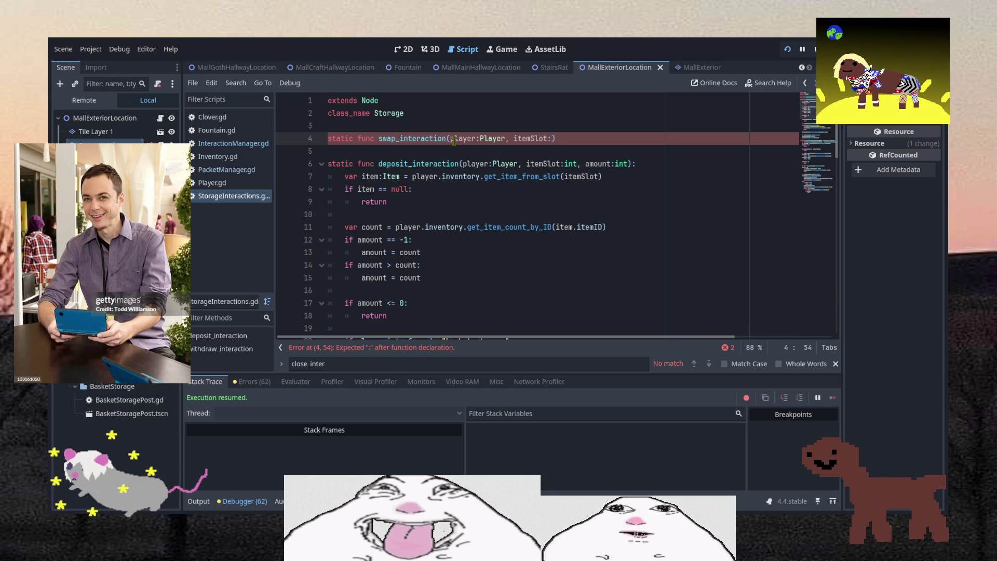
{"action": "type", "text": " itemSlot2:"}
{"action": "type", "text": "int):"}
{"action": "key", "text": "Return"}
{"action": "type", "text": "pass"}
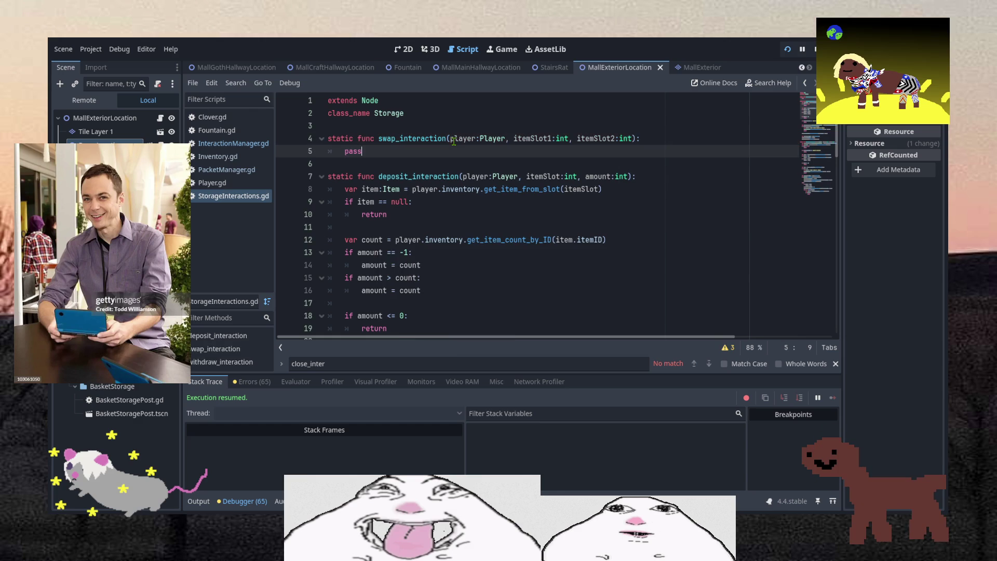
{"action": "left_click", "coordinate": [234, 143]}
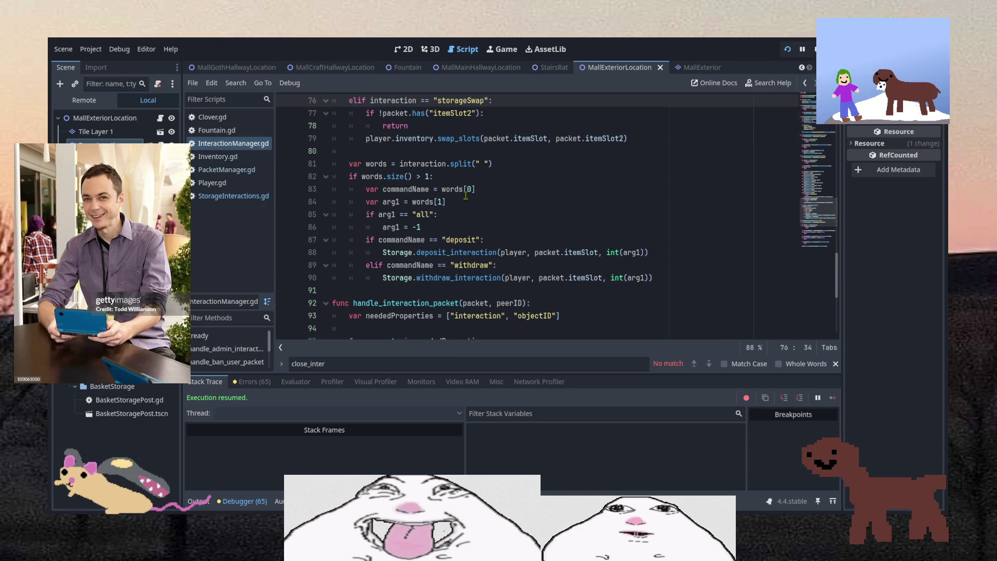
Replace the storageSwap branch's call with a Storage.swap_interaction call
{"action": "scroll", "coordinate": [457, 208], "scroll_direction": "up", "scroll_amount": 1}
{"action": "left_click_drag", "start_coordinate": [366, 177], "coordinate": [480, 177]}
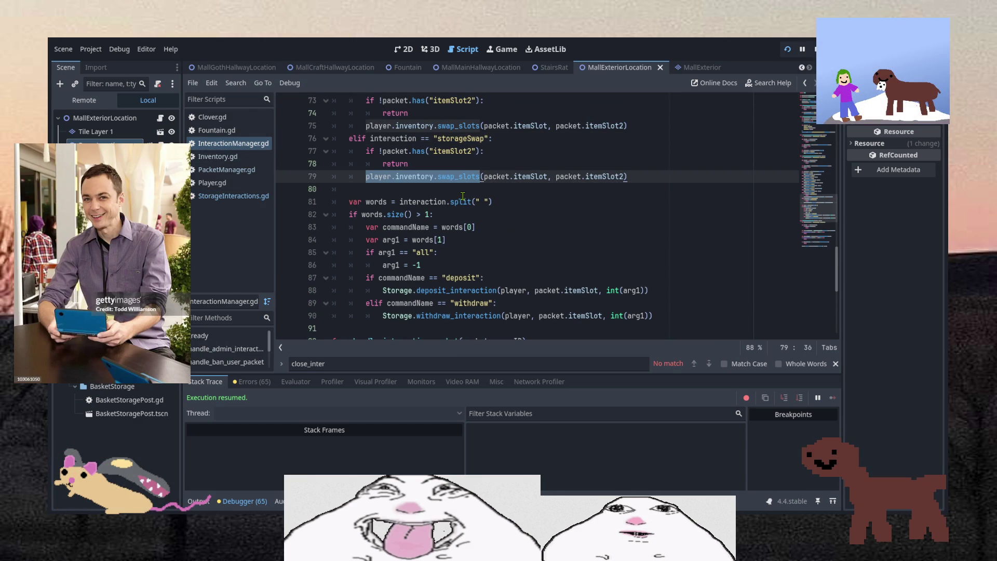
{"action": "type", "text": "Stor"}
{"action": "key", "text": "Return"}
{"action": "type", "text": ".item"}
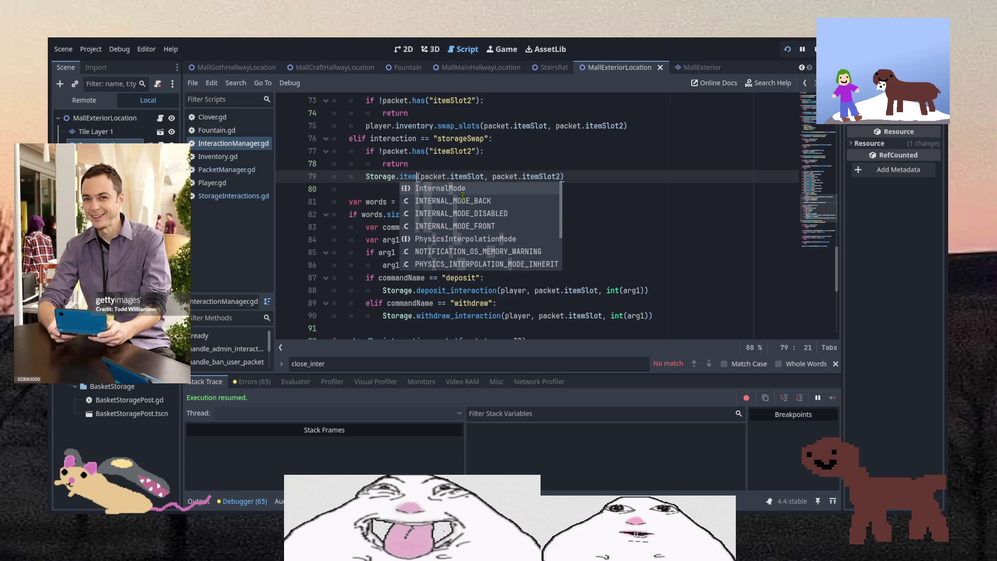
{"action": "left_click", "coordinate": [407, 177], "text": "ctrl"}
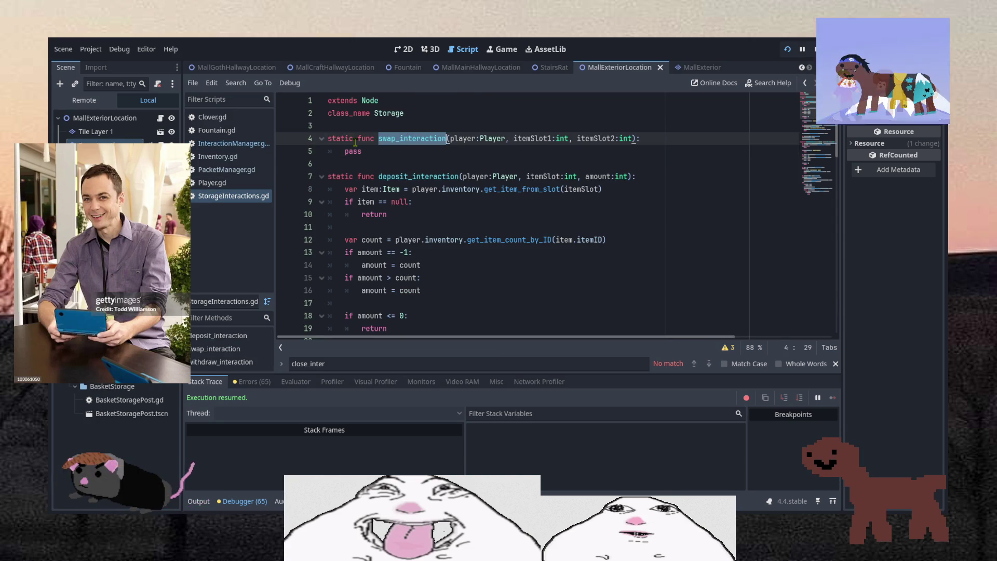
Pass player, packet.itemSlot and packet.itemSlot2 to swap_interaction, then view StorageInteractions.gd
{"action": "left_click", "coordinate": [233, 143]}
{"action": "left_click", "coordinate": [510, 187]}
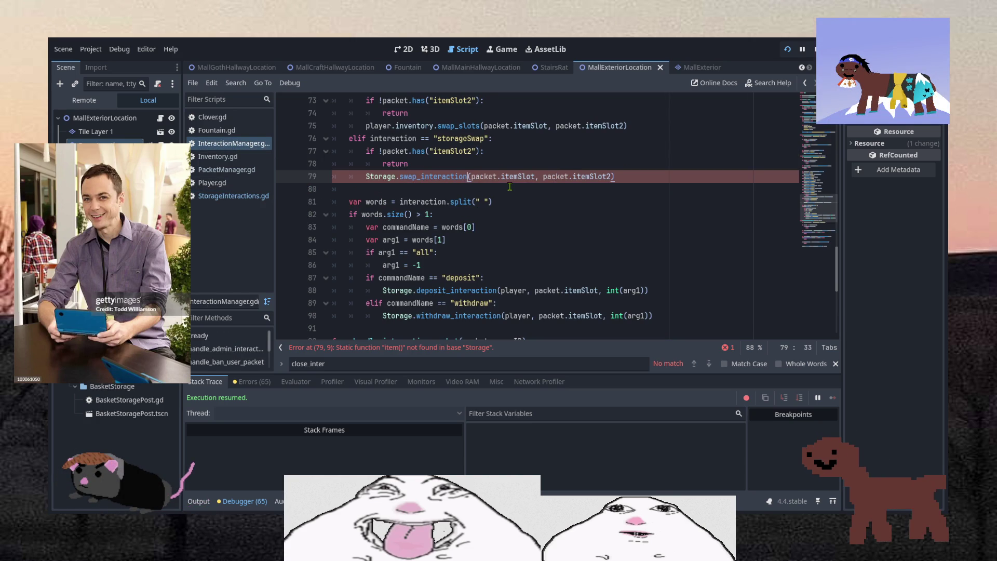
{"action": "type", "text": "player,"}
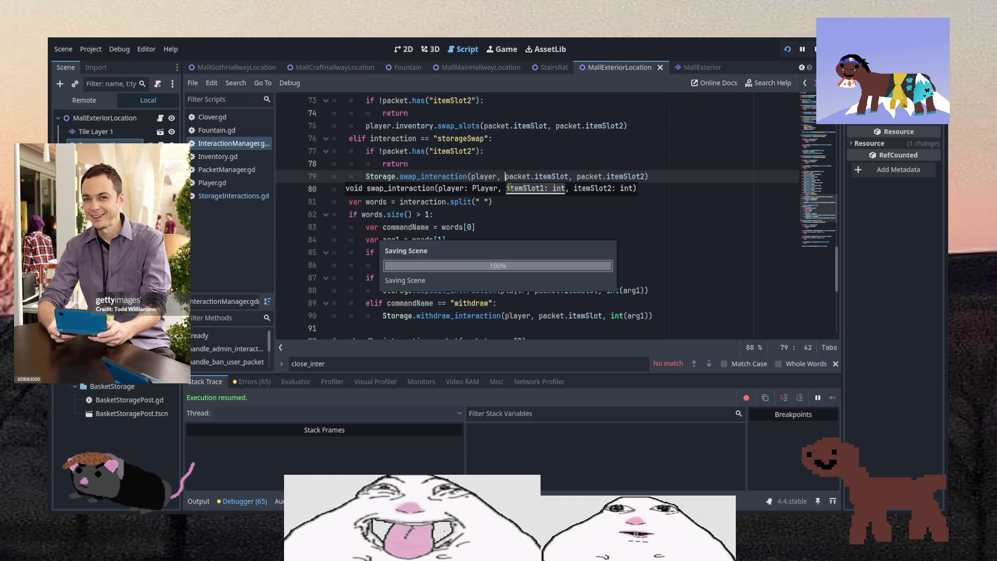
{"action": "left_click", "coordinate": [519, 219]}
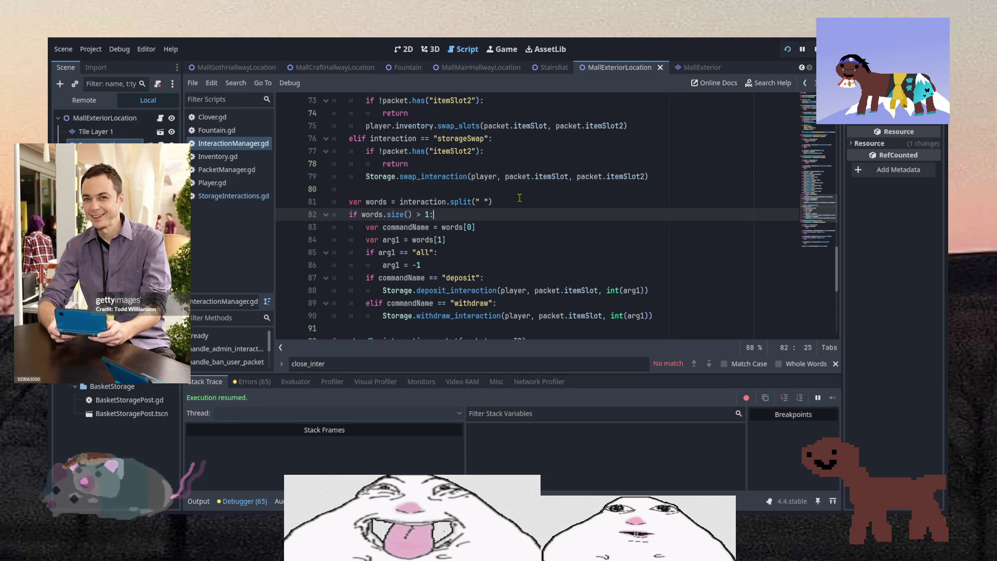
{"action": "scroll", "coordinate": [521, 198], "scroll_direction": "down", "scroll_amount": 2}
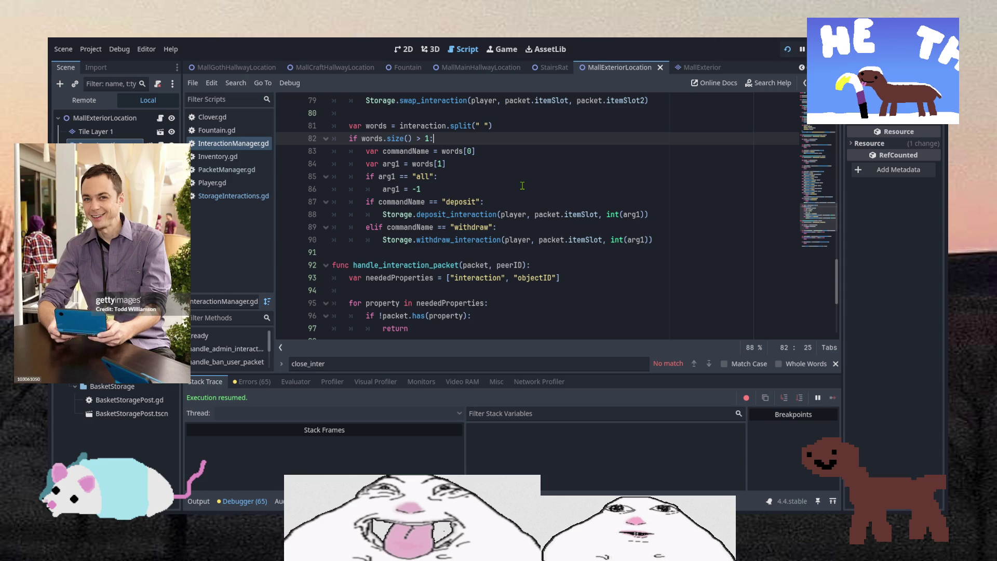
{"action": "scroll", "coordinate": [522, 185], "scroll_direction": "up", "scroll_amount": 3}
{"action": "left_click", "coordinate": [522, 187]}
{"action": "left_click", "coordinate": [233, 196]}
{"action": "left_click", "coordinate": [465, 164]}
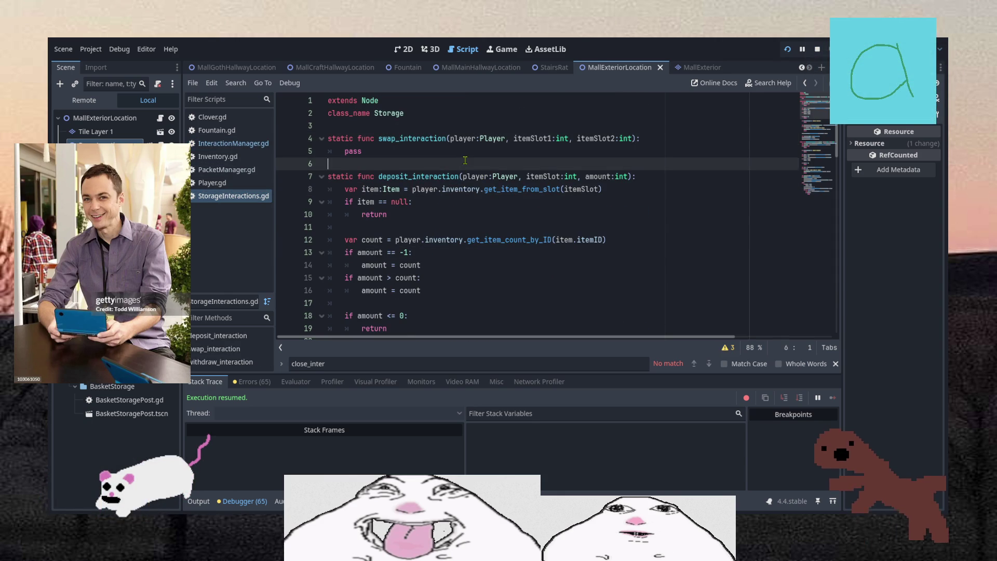
{"action": "scroll", "coordinate": [465, 160], "scroll_direction": "down", "scroll_amount": 10}
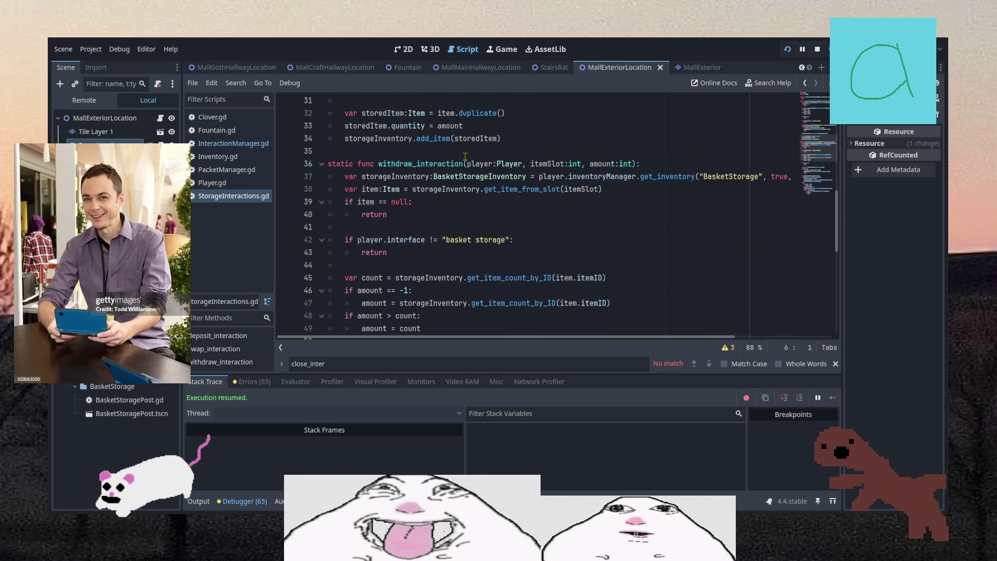
{"action": "scroll", "coordinate": [465, 156], "scroll_direction": "down", "scroll_amount": 7}
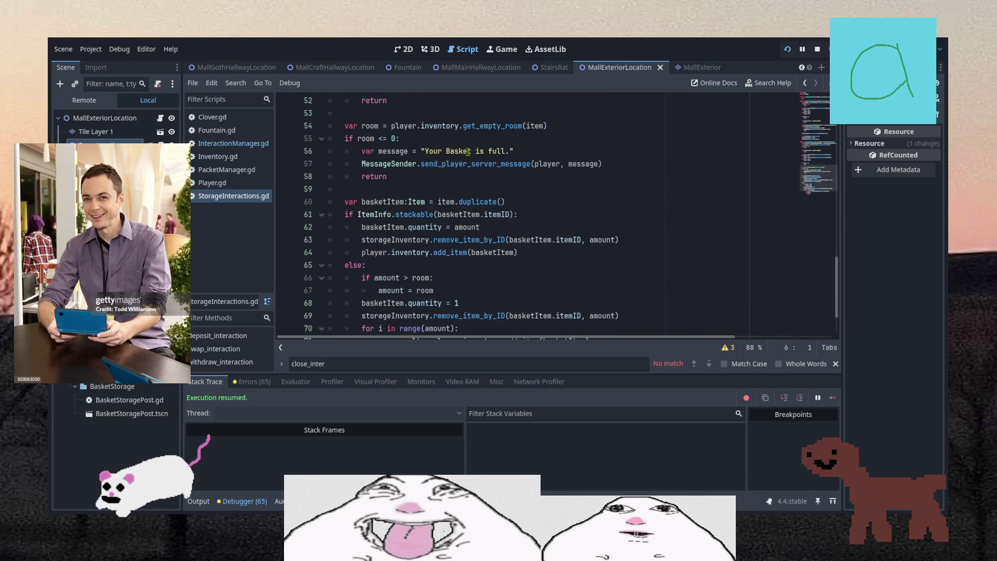
{"action": "scroll", "coordinate": [468, 152], "scroll_direction": "down", "scroll_amount": 2}
{"action": "scroll", "coordinate": [468, 152], "scroll_direction": "up", "scroll_amount": 9}
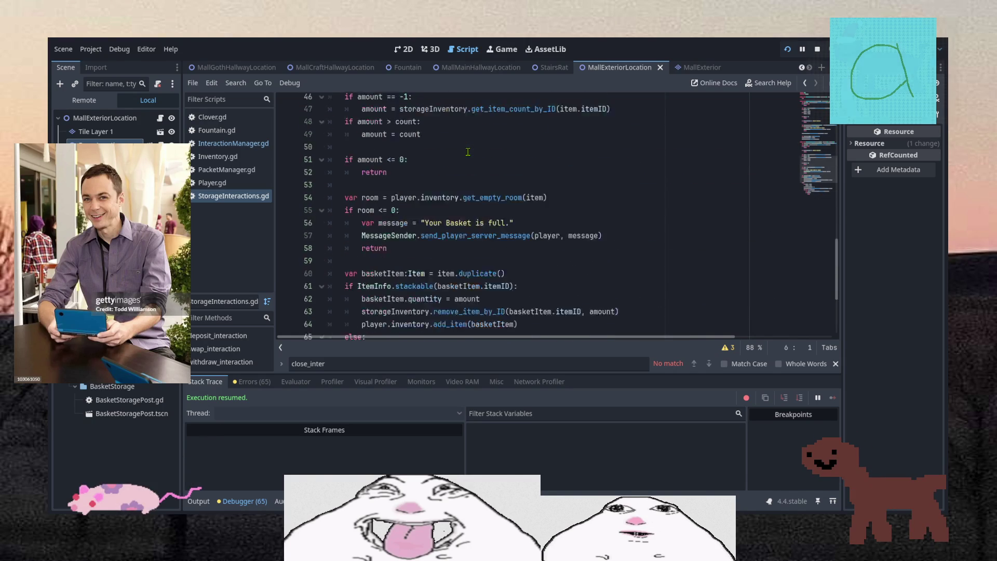
{"action": "scroll", "coordinate": [468, 151], "scroll_direction": "up", "scroll_amount": 4}
{"action": "scroll", "coordinate": [468, 152], "scroll_direction": "up", "scroll_amount": 4}
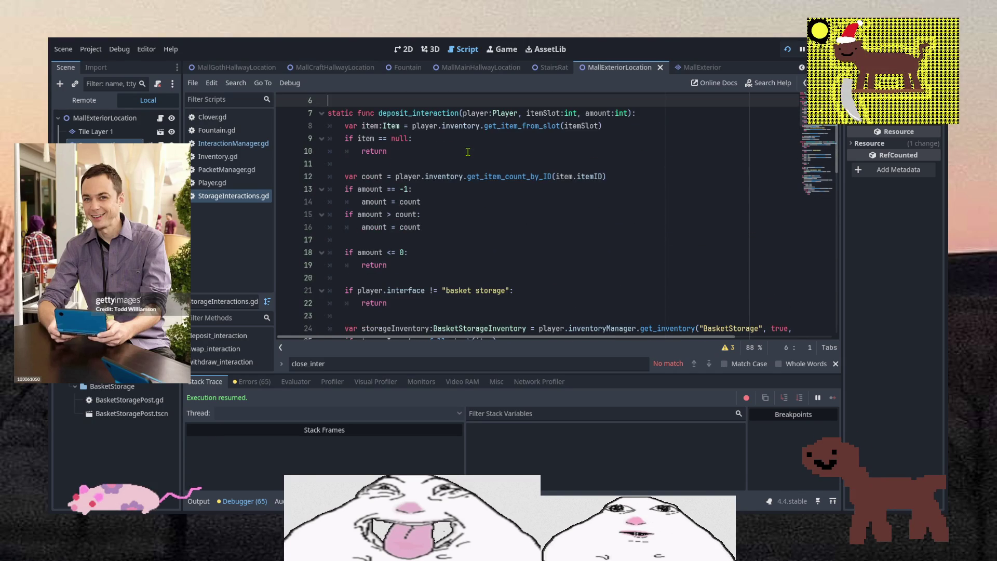
{"action": "scroll", "coordinate": [468, 151], "scroll_direction": "down", "scroll_amount": 3}
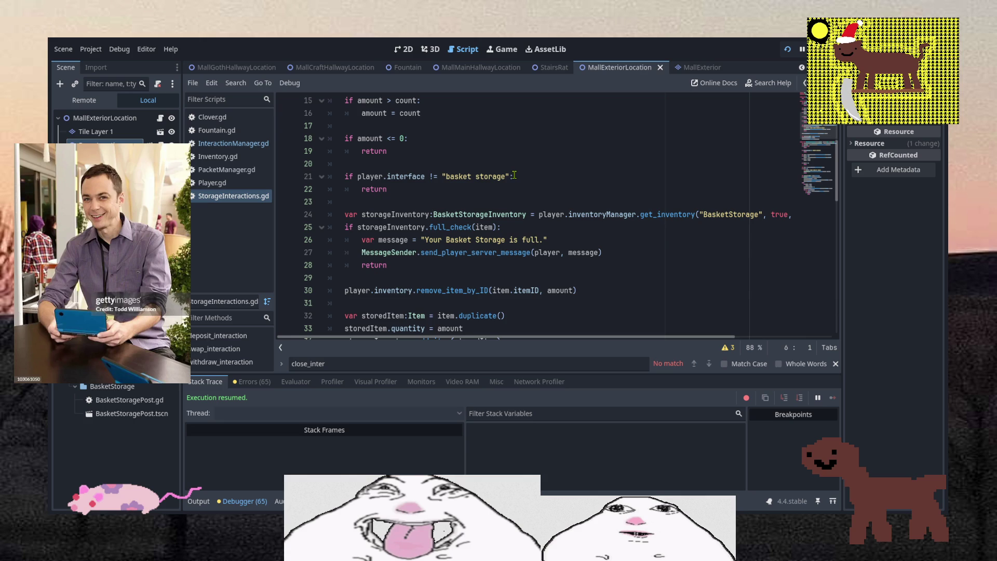
{"action": "mouse_move", "coordinate": [562, 336]}
{"action": "left_mouse_down"}
{"action": "mouse_move", "coordinate": [658, 330]}
{"action": "mouse_move", "coordinate": [561, 332]}
{"action": "left_mouse_up"}
{"action": "left_click", "coordinate": [511, 270]}
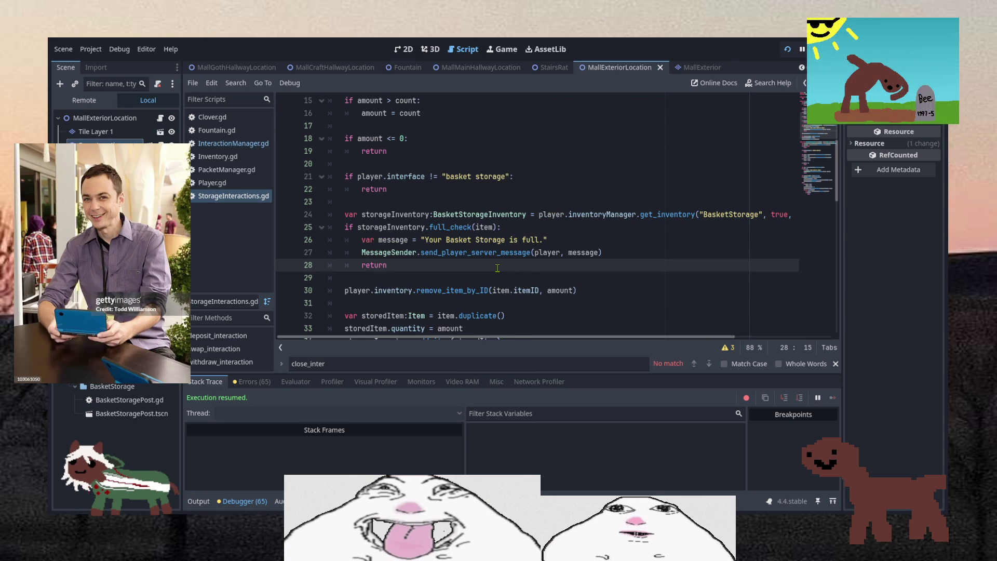
{"action": "scroll", "coordinate": [490, 259], "scroll_direction": "up", "scroll_amount": 3}
{"action": "scroll", "coordinate": [490, 259], "scroll_direction": "down", "scroll_amount": 3}
{"action": "left_click_drag", "start_coordinate": [529, 336], "coordinate": [629, 336]}
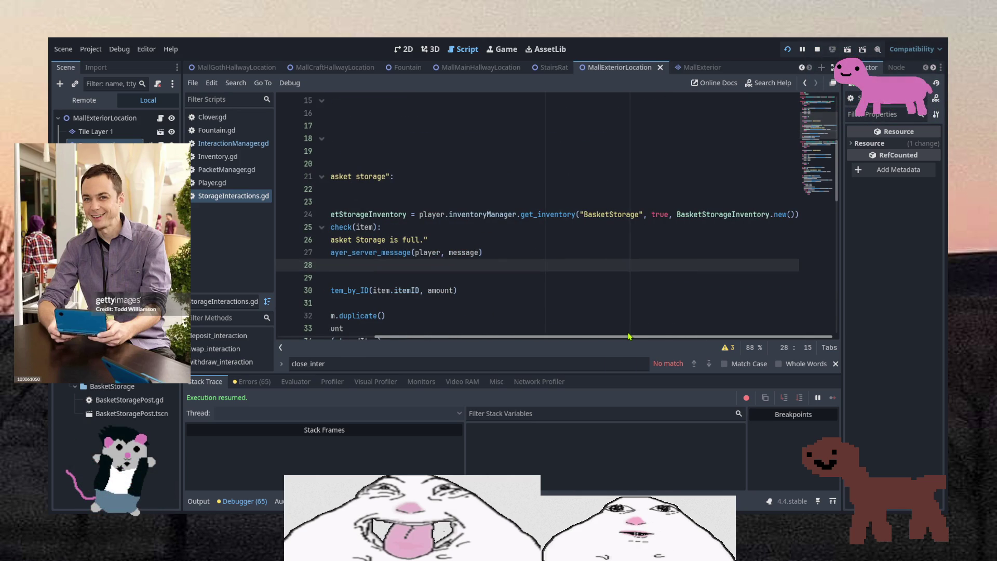
{"action": "left_click_drag", "start_coordinate": [628, 336], "coordinate": [470, 330]}
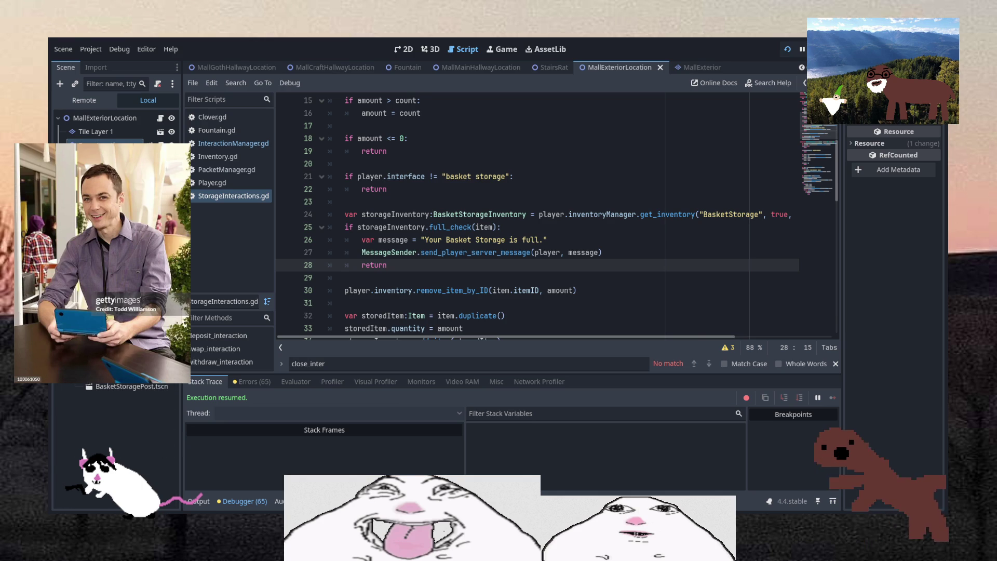
{"action": "scroll", "coordinate": [450, 205], "scroll_direction": "down", "scroll_amount": 6}
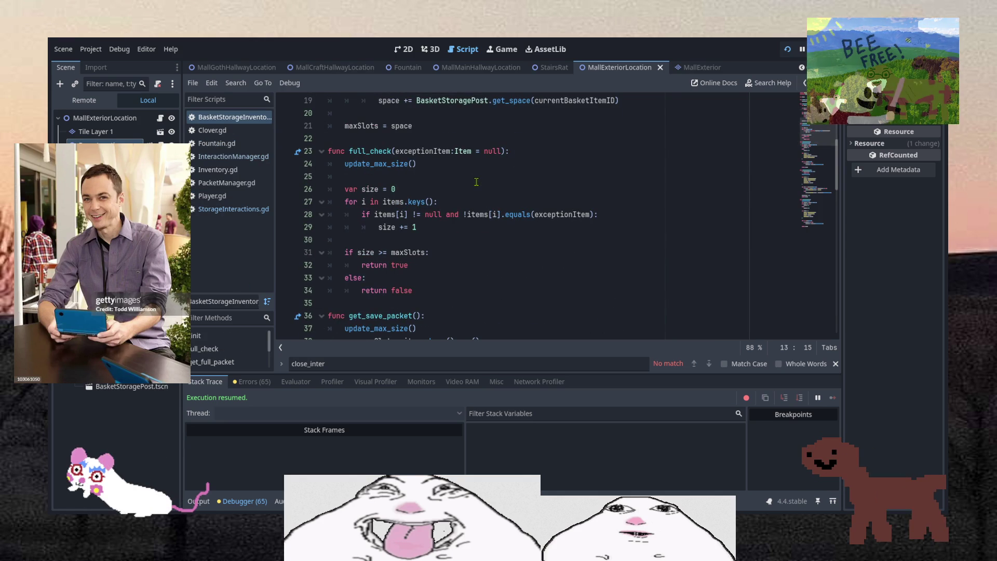
{"action": "left_click", "coordinate": [471, 166]}
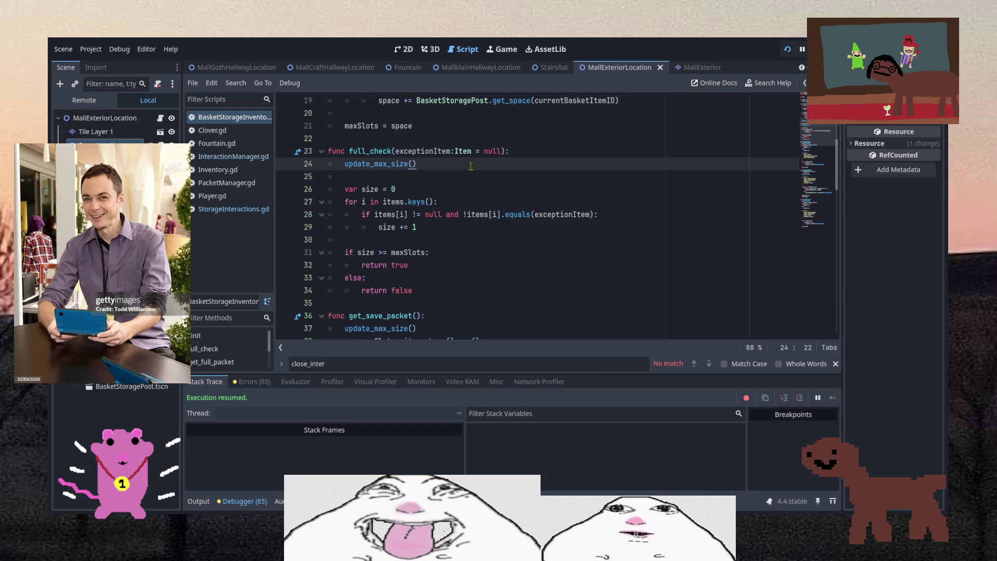
{"action": "left_click", "coordinate": [233, 208]}
{"action": "left_click", "coordinate": [408, 218]}
{"action": "left_click", "coordinate": [423, 203]}
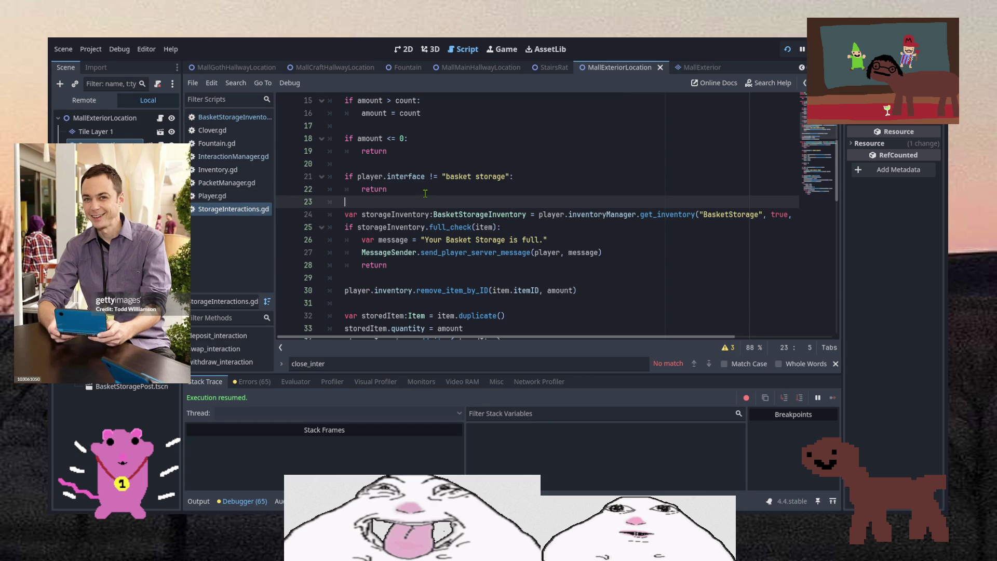
{"action": "scroll", "coordinate": [425, 193], "scroll_direction": "down", "scroll_amount": 3}
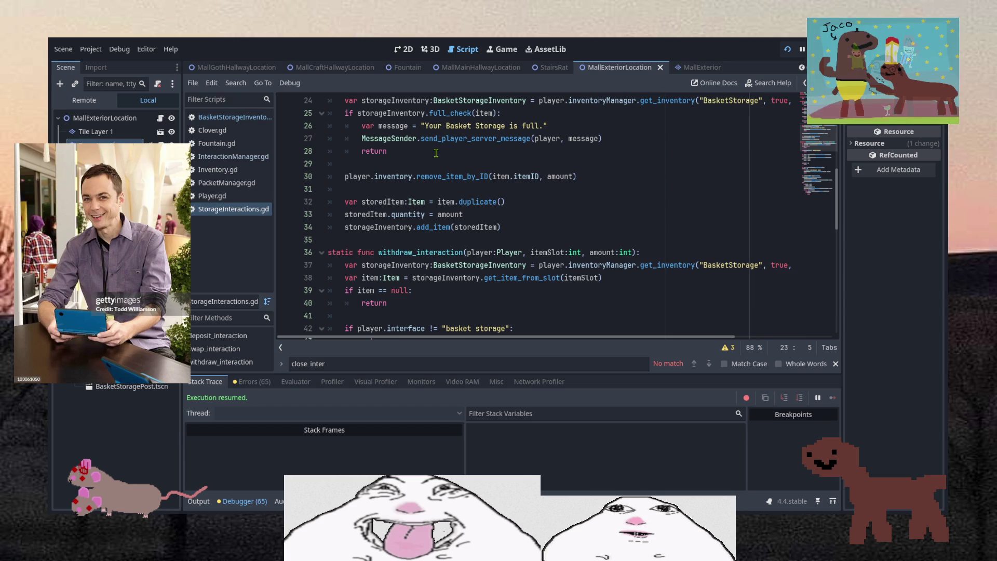
{"action": "scroll", "coordinate": [436, 153], "scroll_direction": "up", "scroll_amount": 2}
{"action": "scroll", "coordinate": [436, 153], "scroll_direction": "down", "scroll_amount": 1}
{"action": "scroll", "coordinate": [435, 156], "scroll_direction": "down", "scroll_amount": 9}
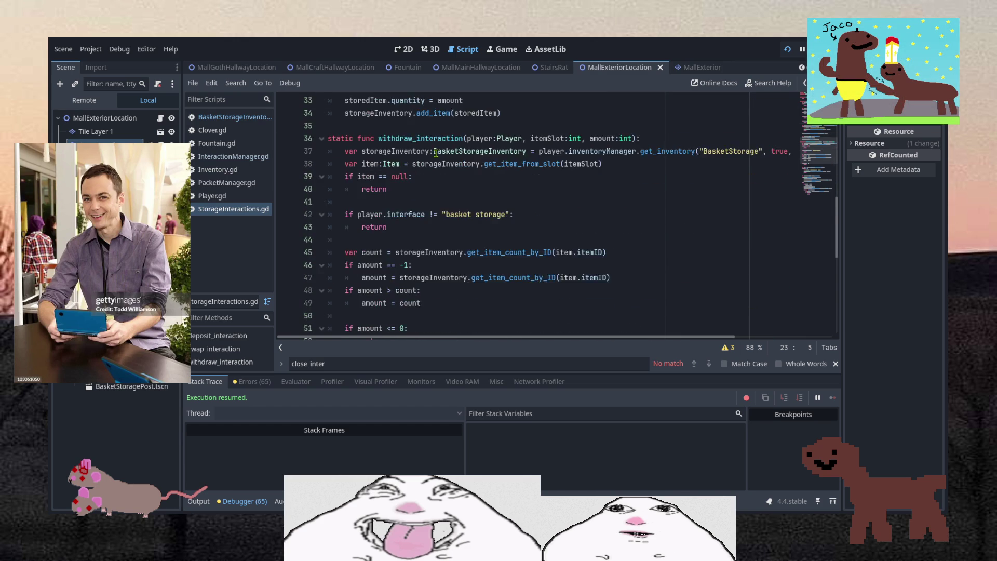
{"action": "scroll", "coordinate": [433, 160], "scroll_direction": "down", "scroll_amount": 4}
{"action": "scroll", "coordinate": [433, 160], "scroll_direction": "up", "scroll_amount": 7}
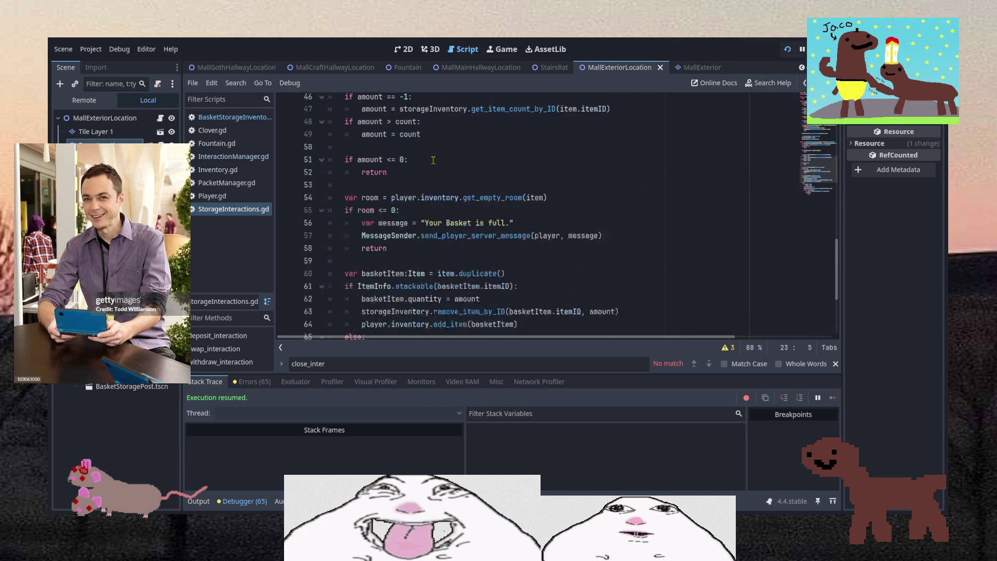
{"action": "scroll", "coordinate": [433, 160], "scroll_direction": "down", "scroll_amount": 6}
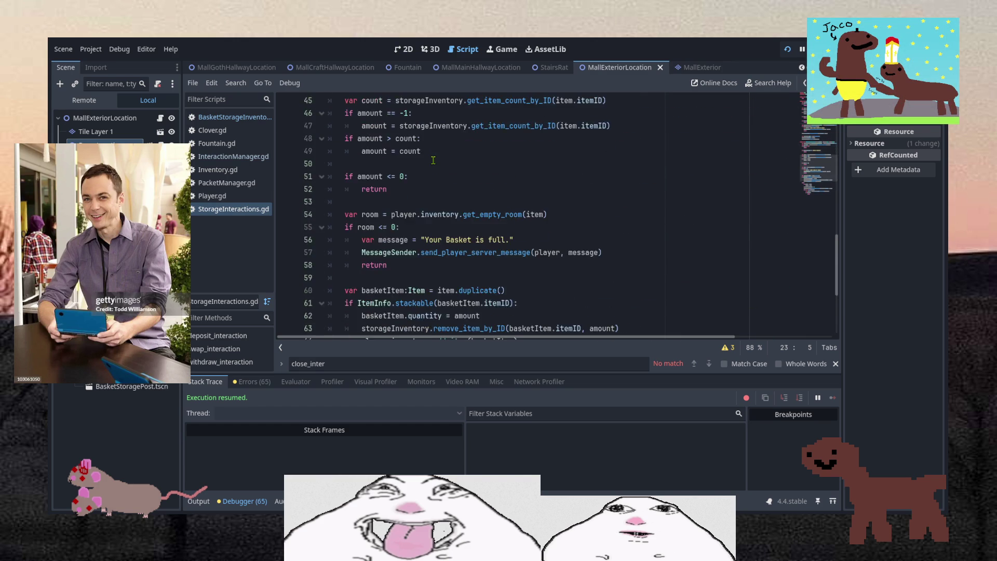
{"action": "scroll", "coordinate": [433, 160], "scroll_direction": "up", "scroll_amount": 6}
{"action": "scroll", "coordinate": [434, 160], "scroll_direction": "up", "scroll_amount": 10}
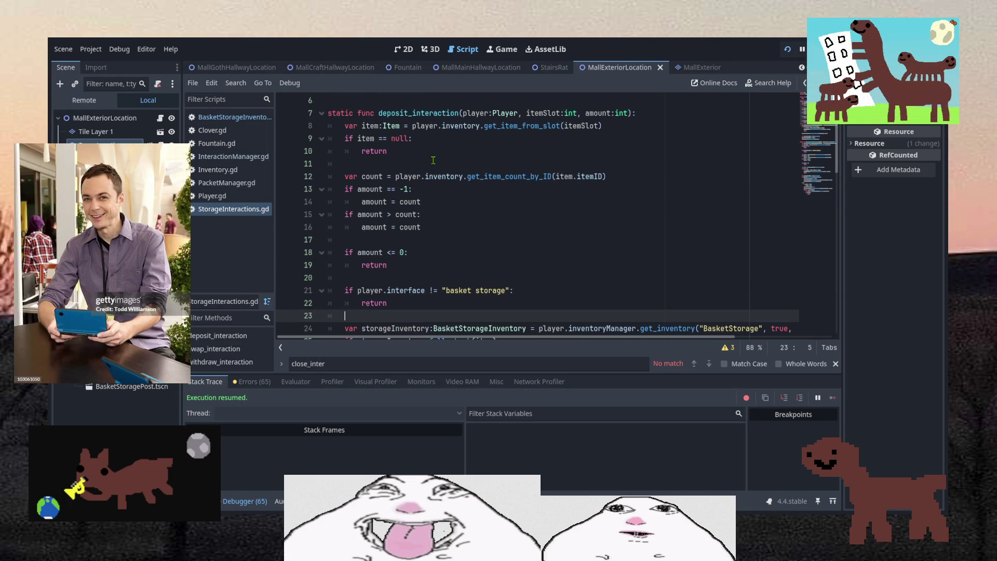
{"action": "scroll", "coordinate": [434, 160], "scroll_direction": "down", "scroll_amount": 6}
{"action": "scroll", "coordinate": [433, 160], "scroll_direction": "down", "scroll_amount": 3}
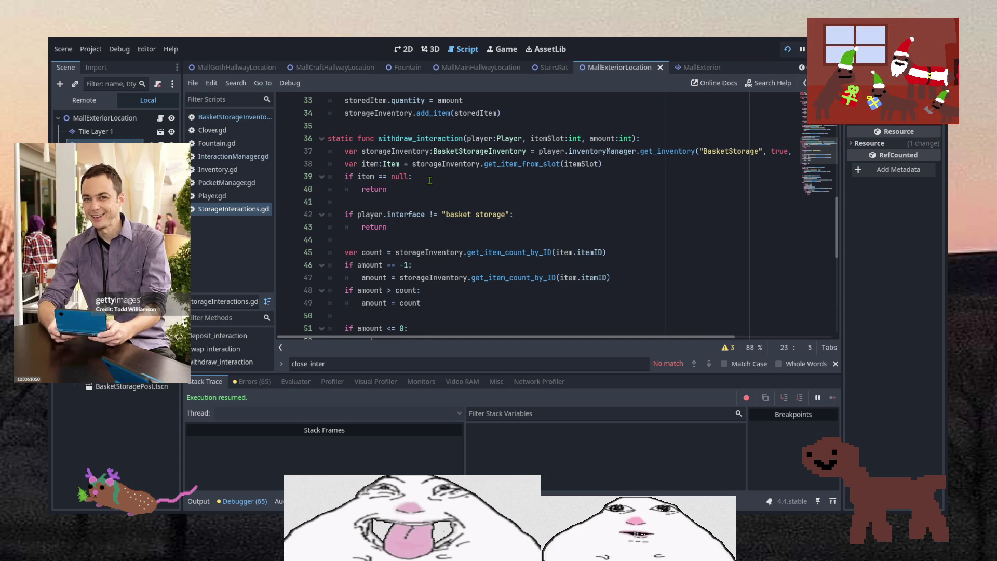
{"action": "left_click", "coordinate": [396, 190]}
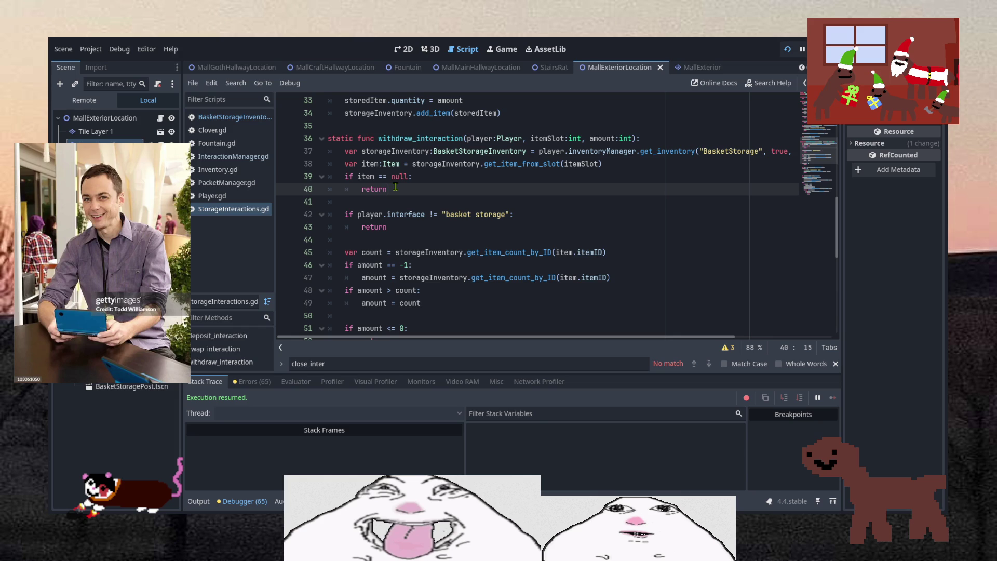
{"action": "scroll", "coordinate": [395, 187], "scroll_direction": "down", "scroll_amount": 5}
{"action": "scroll", "coordinate": [396, 187], "scroll_direction": "down", "scroll_amount": 3}
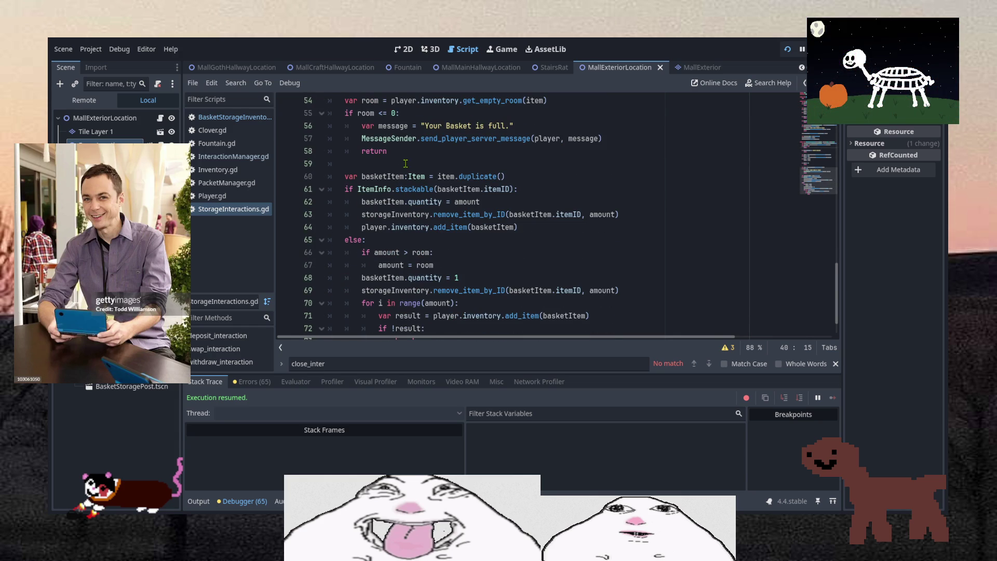
{"action": "scroll", "coordinate": [406, 164], "scroll_direction": "down", "scroll_amount": 1}
{"action": "scroll", "coordinate": [405, 163], "scroll_direction": "up", "scroll_amount": 3}
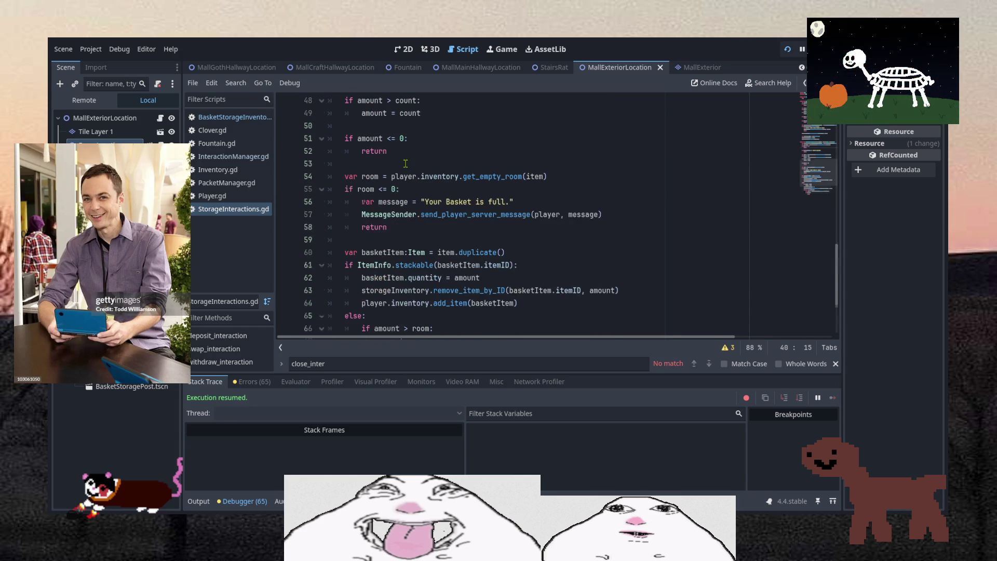
{"action": "scroll", "coordinate": [406, 163], "scroll_direction": "up", "scroll_amount": 3}
{"action": "scroll", "coordinate": [406, 163], "scroll_direction": "up", "scroll_amount": 1}
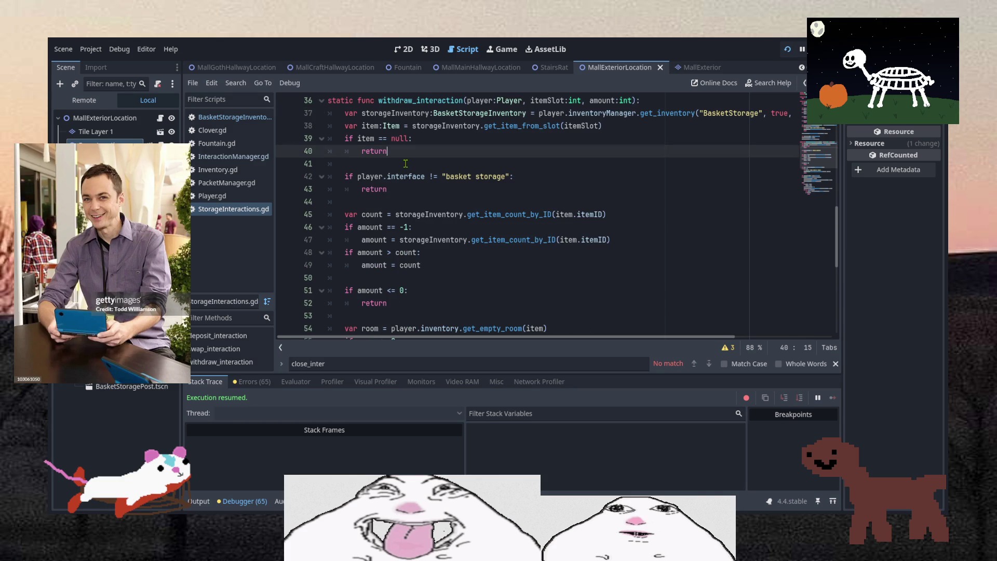
{"action": "scroll", "coordinate": [405, 164], "scroll_direction": "up", "scroll_amount": 2}
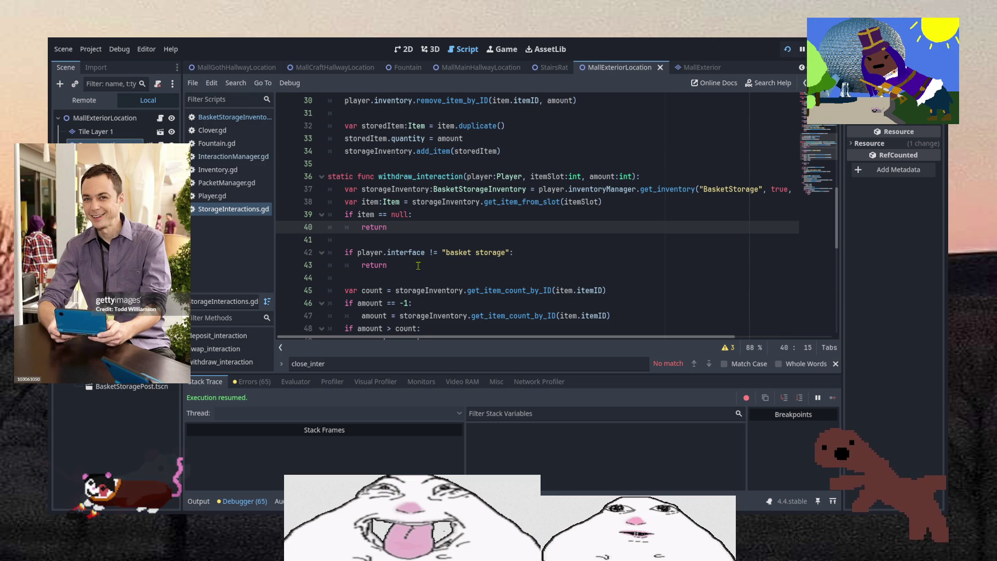
Copy line 24's get_inventory("BasketStorage") storageInventory line
{"action": "scroll", "coordinate": [444, 213], "scroll_direction": "down", "scroll_amount": 2}
{"action": "scroll", "coordinate": [444, 213], "scroll_direction": "up", "scroll_amount": 3}
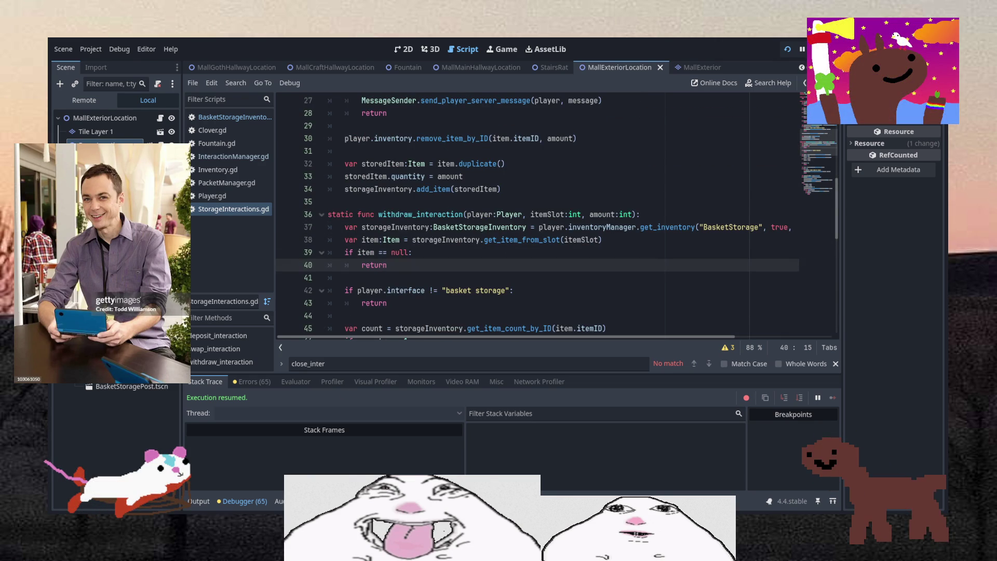
{"action": "scroll", "coordinate": [434, 270], "scroll_direction": "up", "scroll_amount": 3}
{"action": "scroll", "coordinate": [434, 270], "scroll_direction": "up", "scroll_amount": 6}
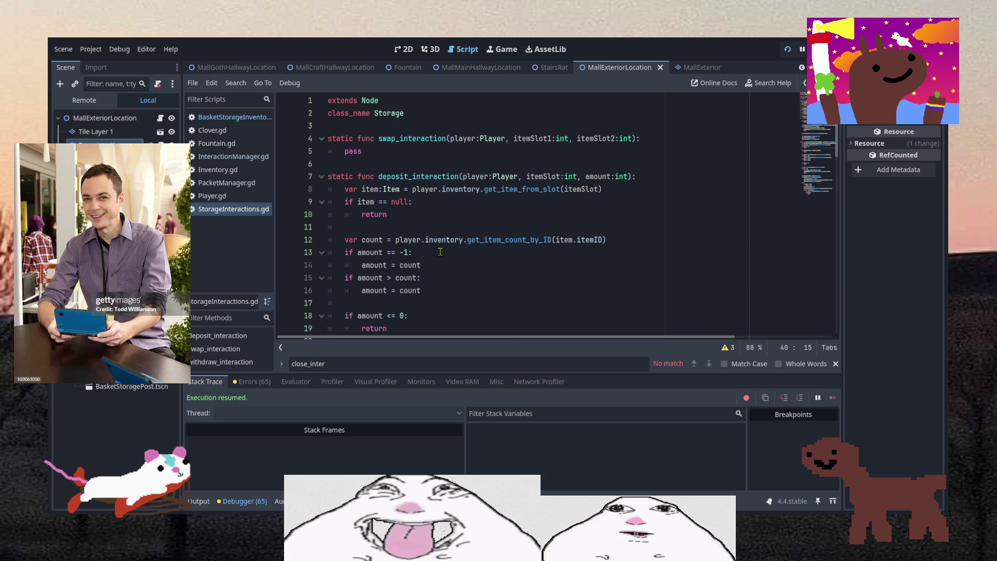
{"action": "scroll", "coordinate": [440, 251], "scroll_direction": "down", "scroll_amount": 2}
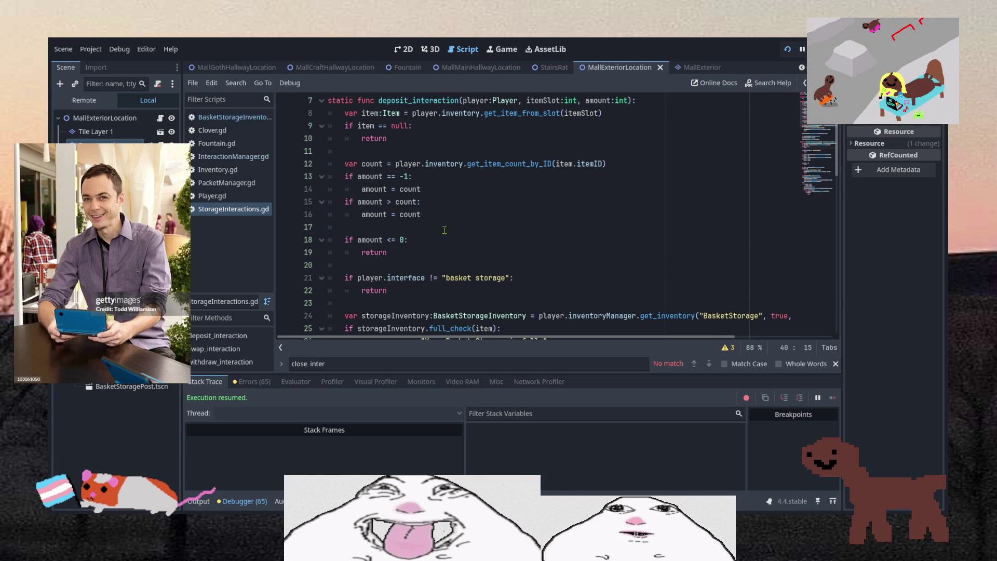
{"action": "scroll", "coordinate": [444, 230], "scroll_direction": "up", "scroll_amount": 2}
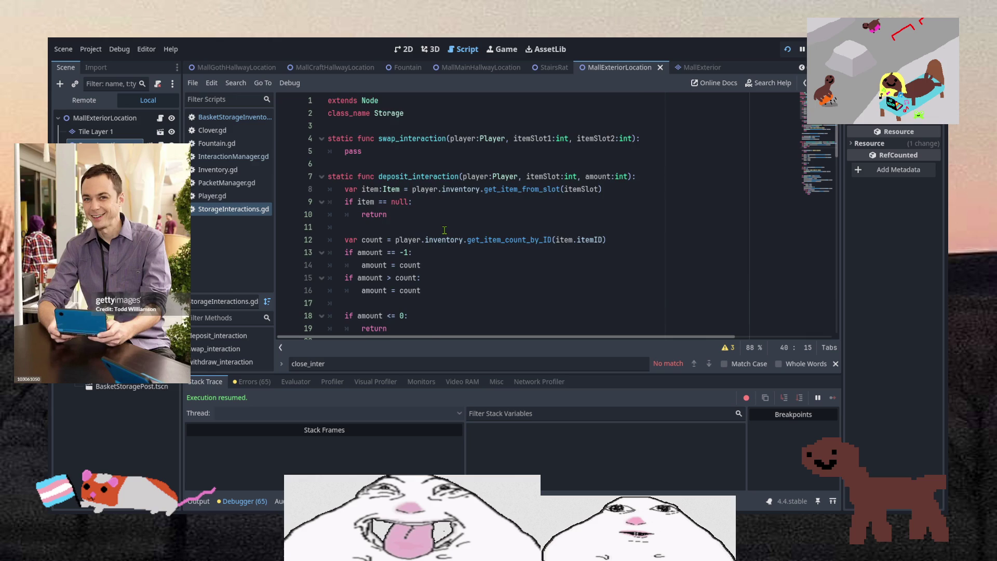
{"action": "scroll", "coordinate": [444, 230], "scroll_direction": "down", "scroll_amount": 3}
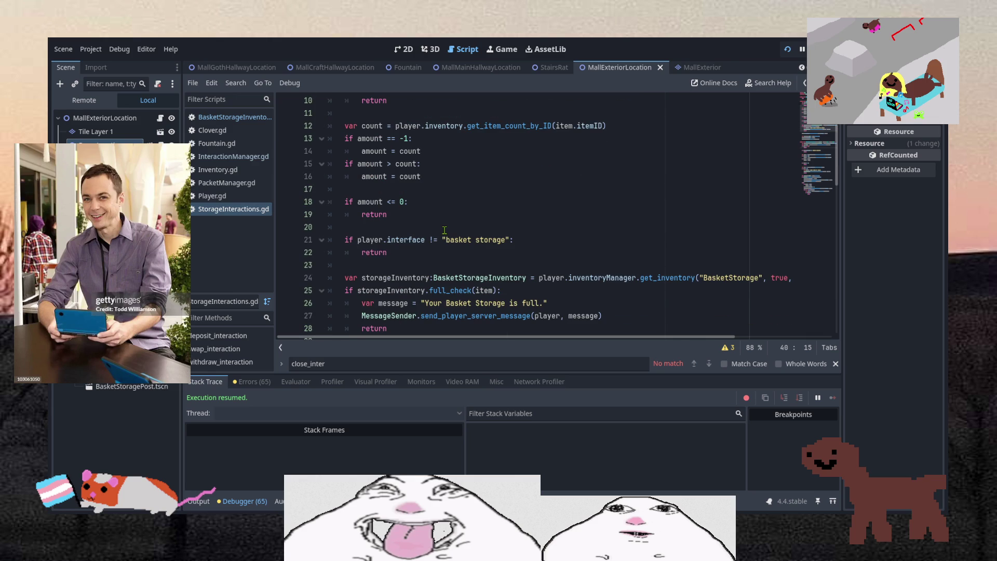
{"action": "scroll", "coordinate": [445, 230], "scroll_direction": "down", "scroll_amount": 2}
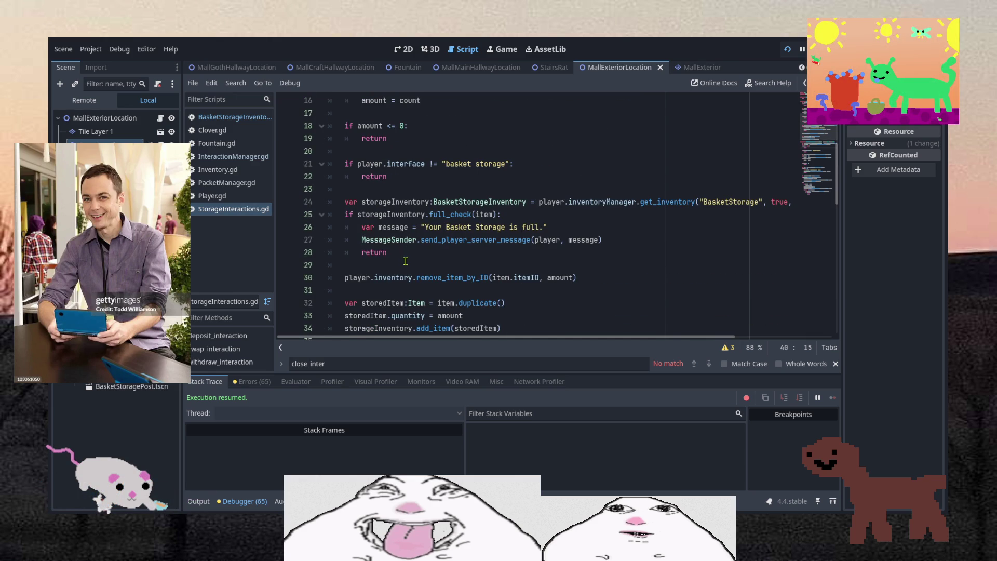
{"action": "scroll", "coordinate": [423, 257], "scroll_direction": "down", "scroll_amount": 1}
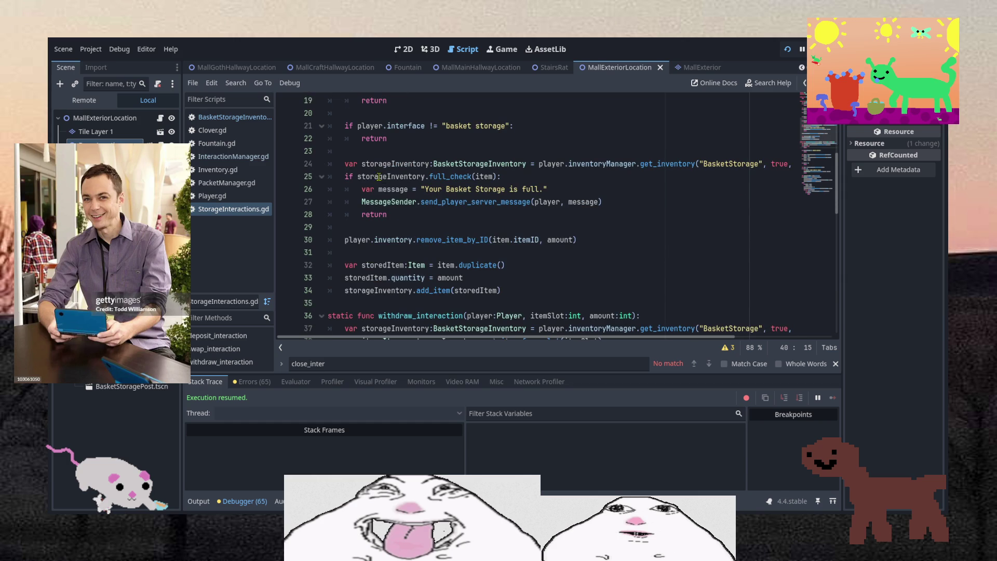
{"action": "left_click_drag", "start_coordinate": [345, 165], "coordinate": [798, 165]}
{"action": "key", "text": "ctrl+c"}
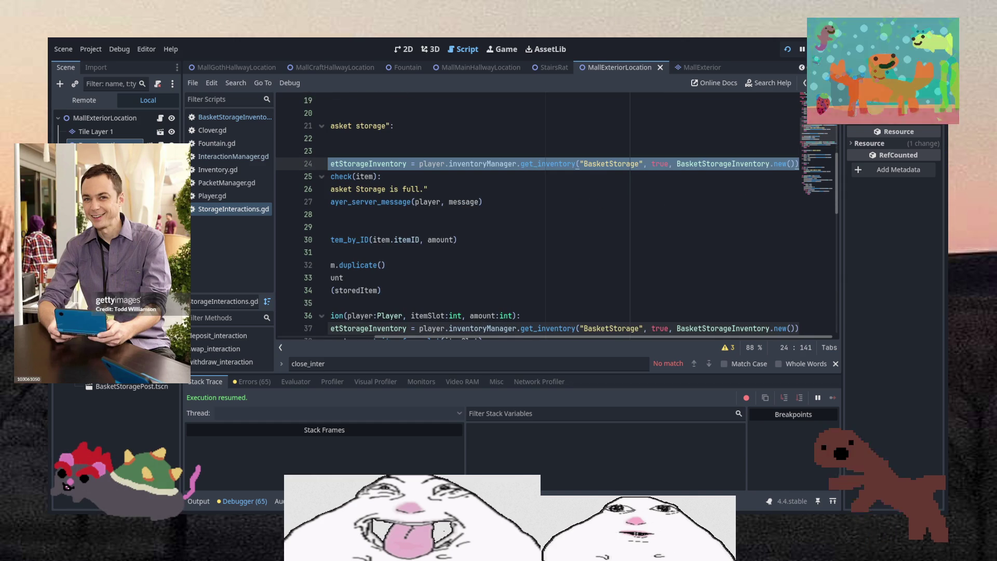
{"action": "scroll", "coordinate": [509, 320], "scroll_direction": "left", "scroll_amount": 5}
{"action": "left_click", "coordinate": [440, 189]}
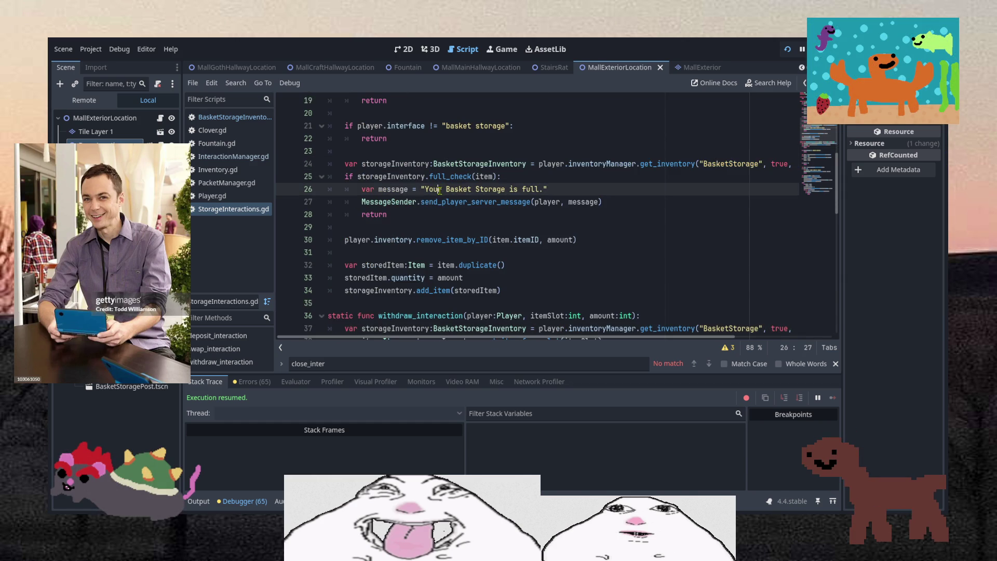
Replace pass in swap_interaction with the pasted BasketStorage inventory line
{"action": "scroll", "coordinate": [440, 190], "scroll_direction": "up", "scroll_amount": 6}
{"action": "left_click", "coordinate": [414, 151]}
{"action": "key", "text": "shift+Home"}
{"action": "key", "text": "ctrl+v"}
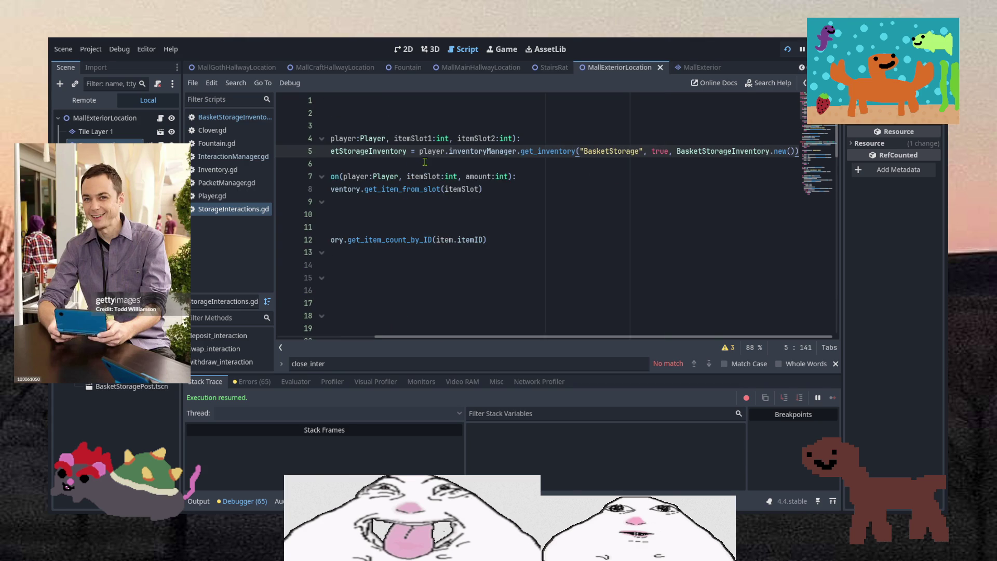
{"action": "scroll", "coordinate": [492, 323], "scroll_direction": "left", "scroll_amount": 3}
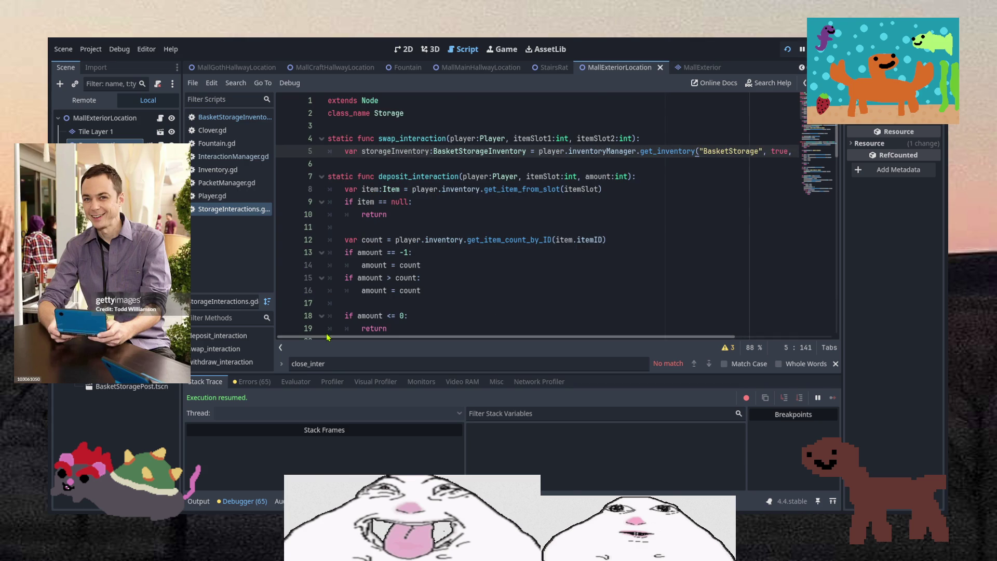
{"action": "scroll", "coordinate": [592, 302], "scroll_direction": "right", "scroll_amount": 3}
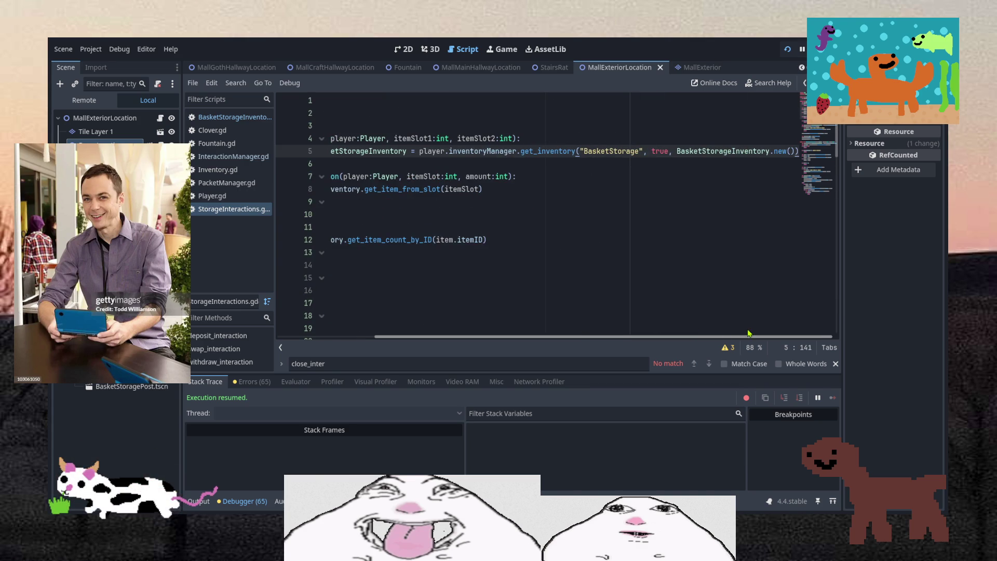
Add storageInventory.swap_slots(itemSlot1, itemSlot2) to swap_interaction and save
{"action": "key", "text": "Return"}
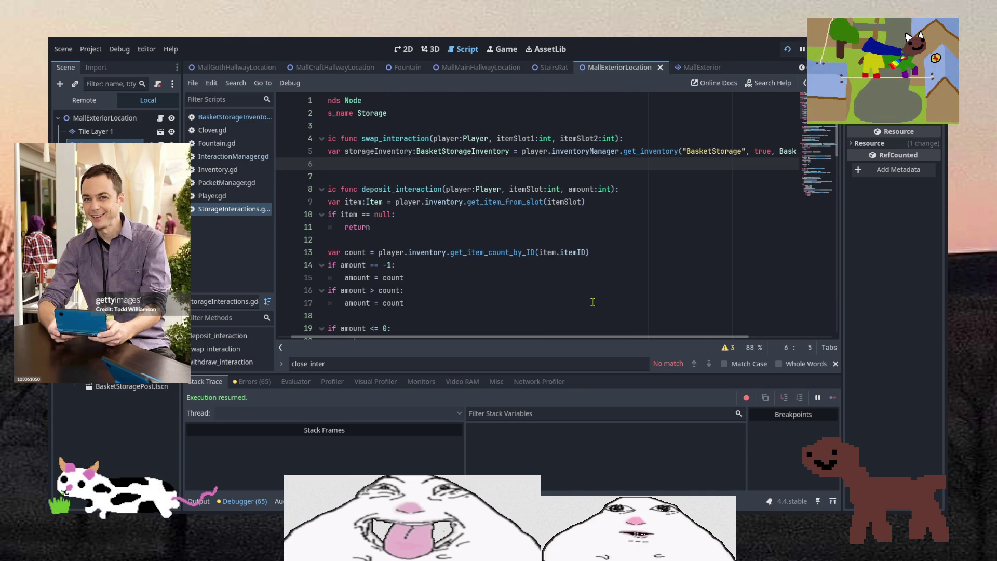
{"action": "type", "text": "str"}
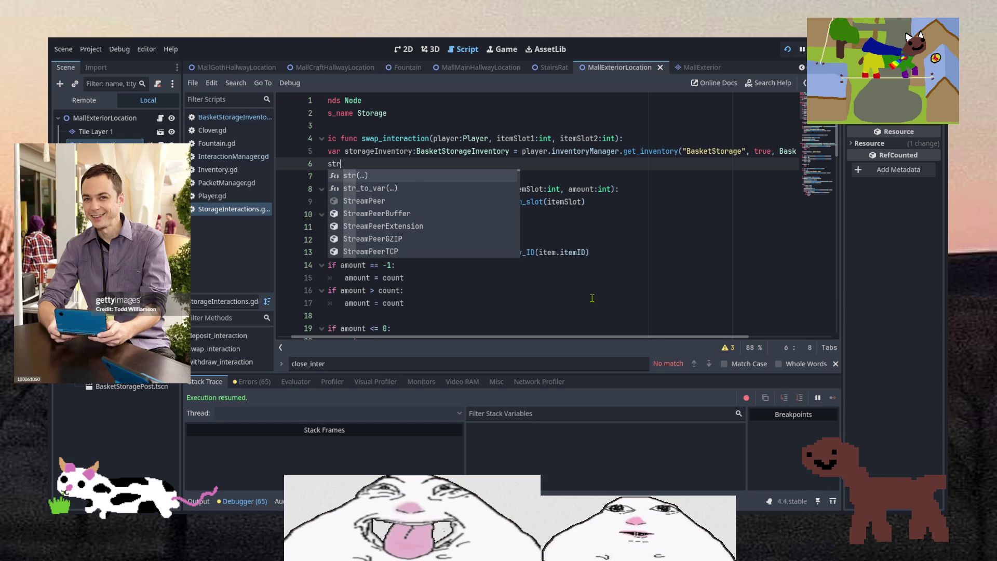
{"action": "type", "text": "ora"}
{"action": "key", "text": "Return"}
{"action": "type", "text": ".s"}
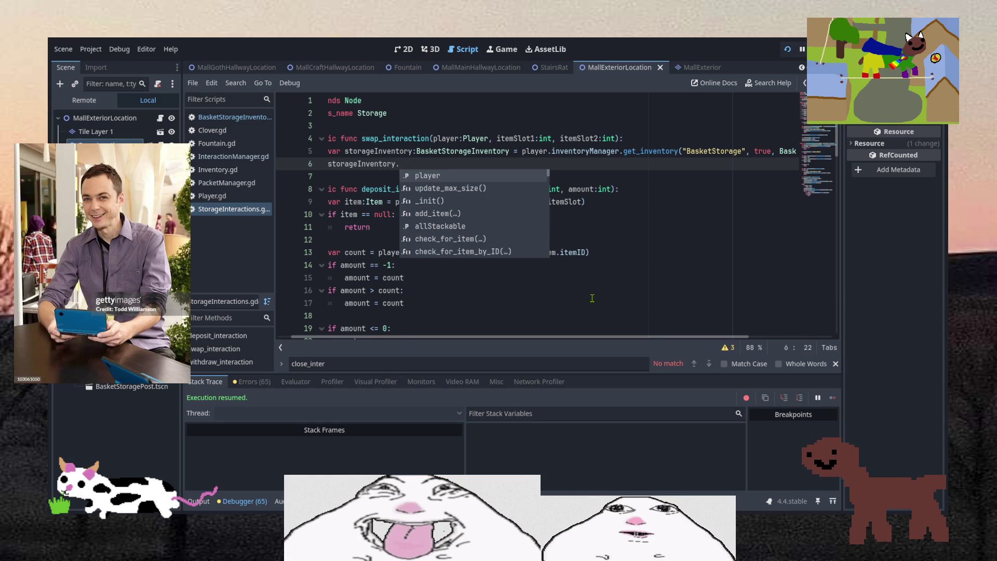
{"action": "type", "text": "wap"}
{"action": "key", "text": "Return"}
{"action": "type", "text": "it"}
{"action": "key", "text": "Return"}
{"action": "type", "text": ", "}
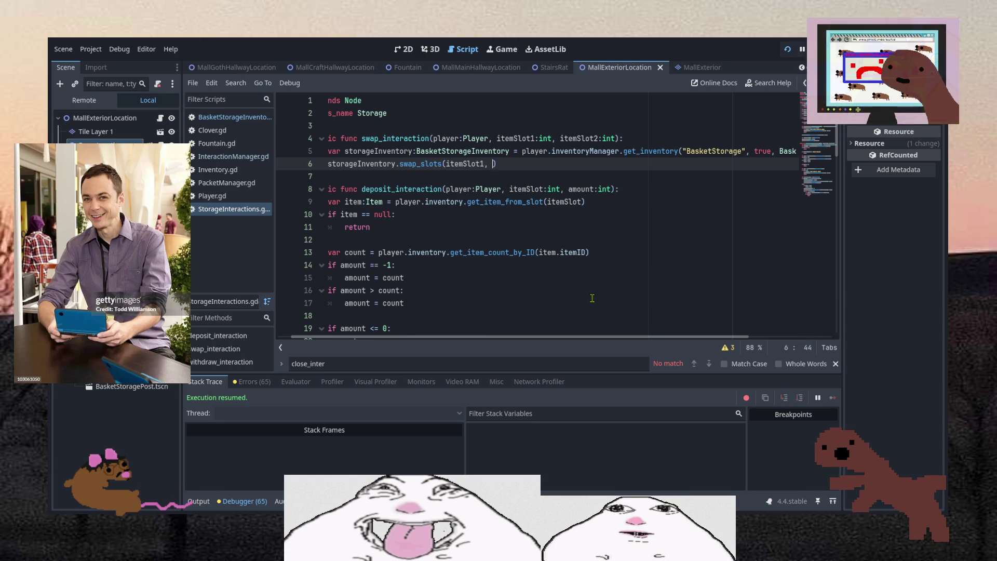
{"action": "type", "text": "item"}
{"action": "key", "text": "Down"}
{"action": "key", "text": "Return"}
{"action": "key", "text": "ctrl+s"}
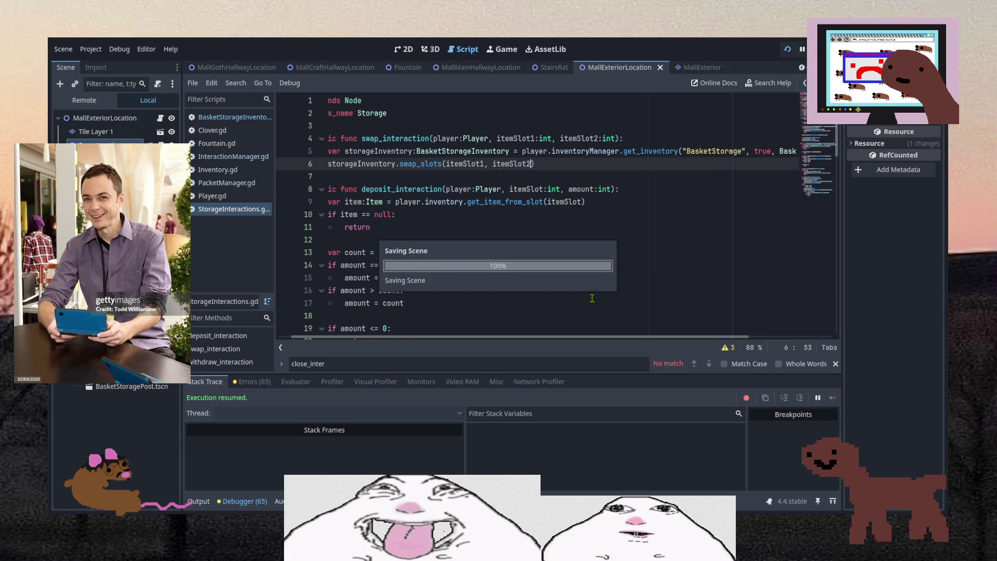
{"action": "left_click", "coordinate": [434, 151]}
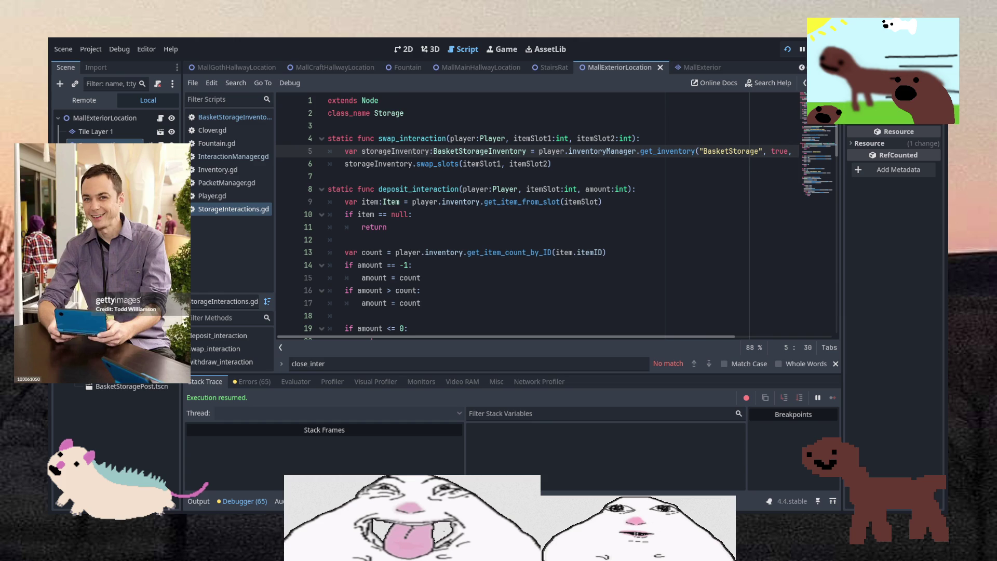
Run the game with F5, log in with the test account, and join World 1
{"action": "key", "text": "F5"}
{"action": "left_click", "coordinate": [415, 300]}
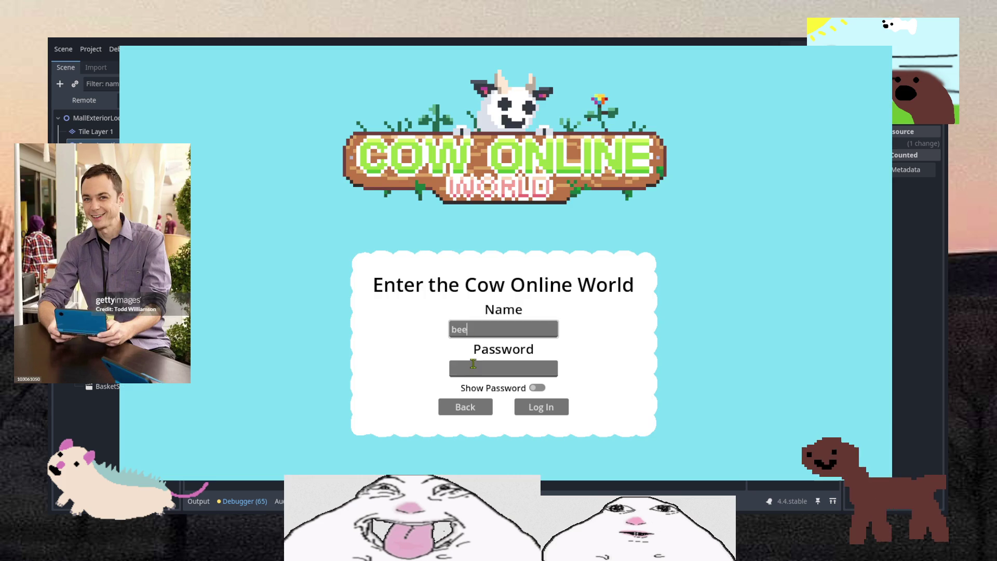
{"action": "key", "text": "Tab"}
{"action": "left_click", "coordinate": [535, 408]}
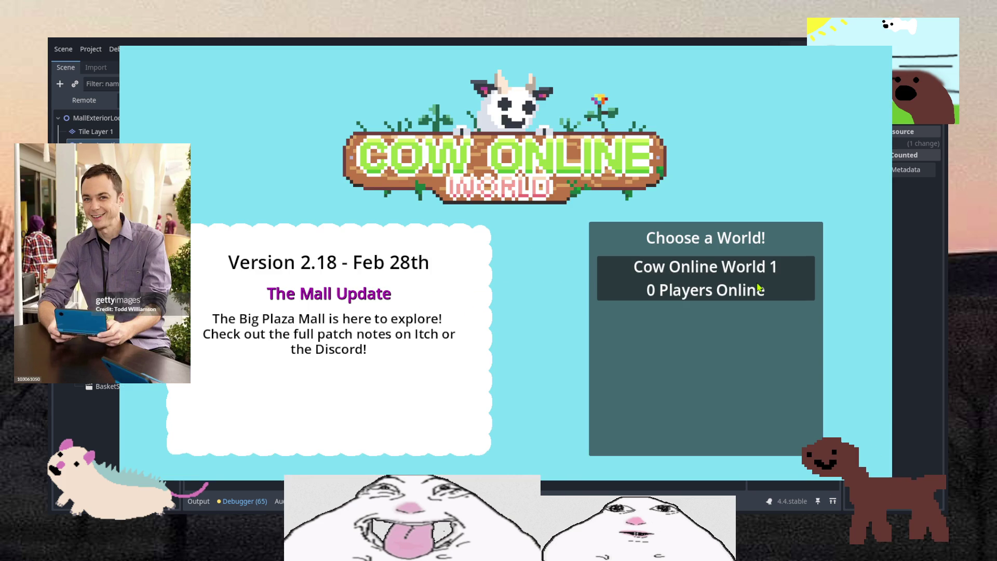
{"action": "left_click", "coordinate": [758, 287]}
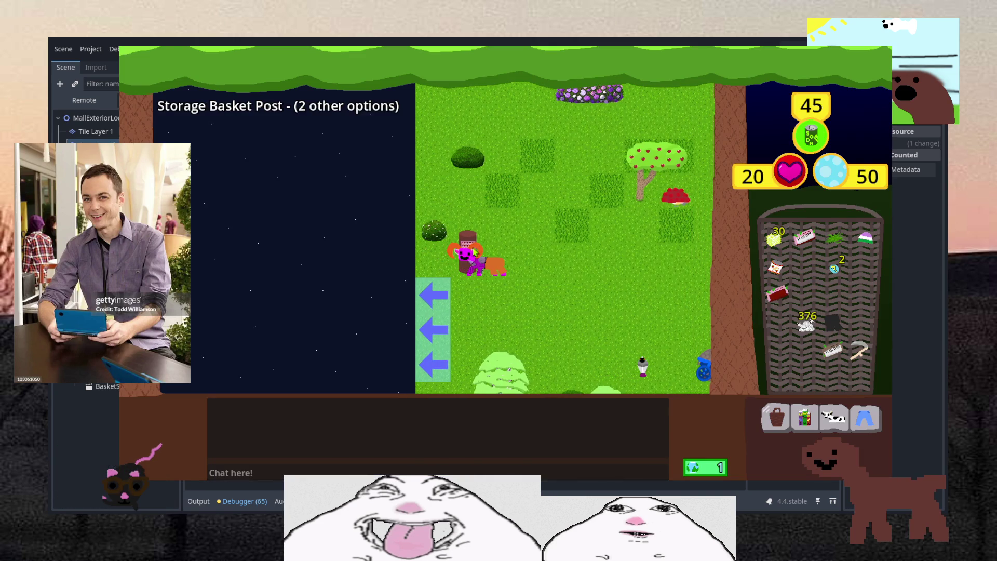
In Basket Storage, withdraw a Clover and Demigirl Touque, then drag-swap the Clover stack between slots
{"action": "left_click", "coordinate": [640, 364]}
{"action": "left_click_drag", "start_coordinate": [457, 182], "coordinate": [432, 225]}
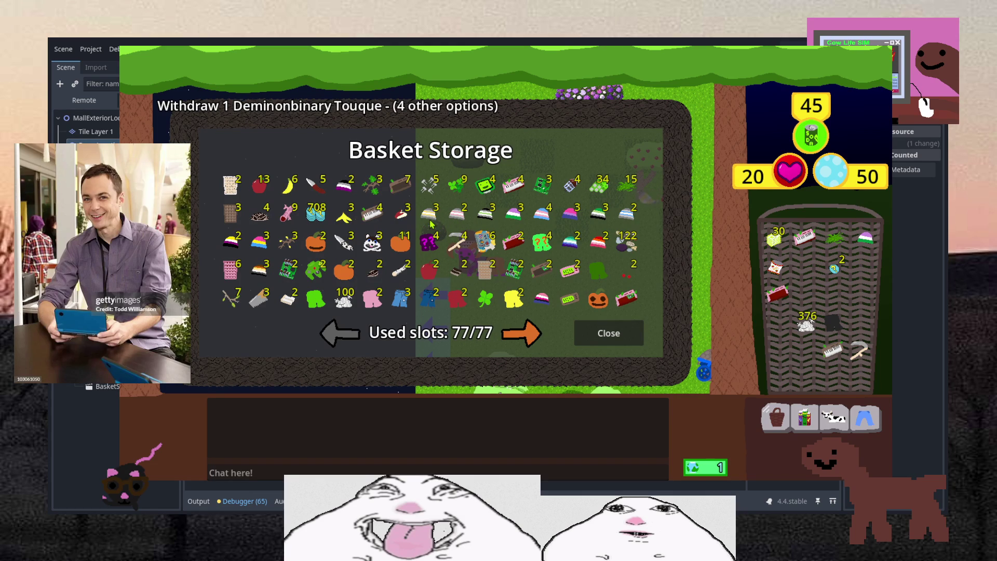
{"action": "left_click", "coordinate": [458, 187]}
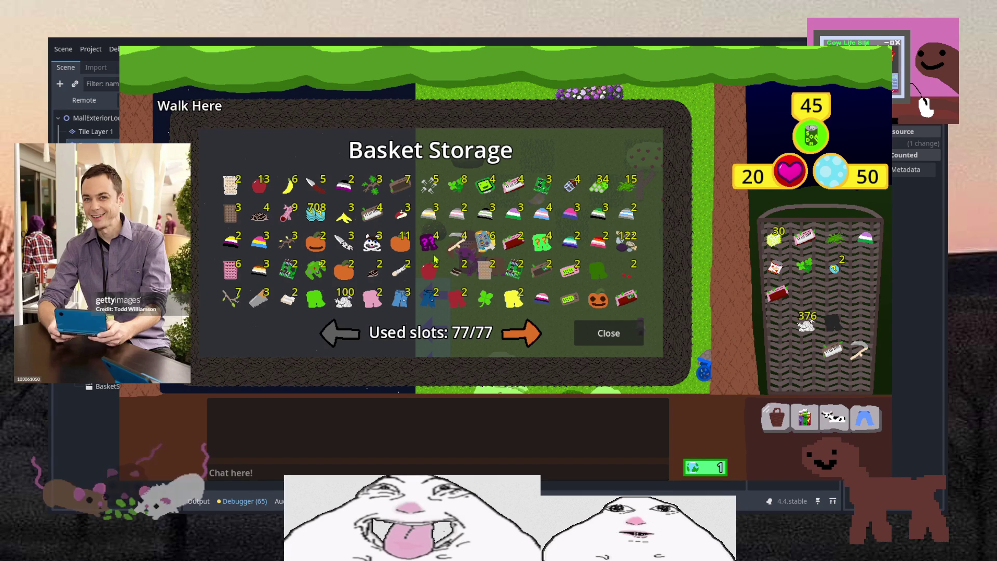
{"action": "left_click", "coordinate": [461, 217]}
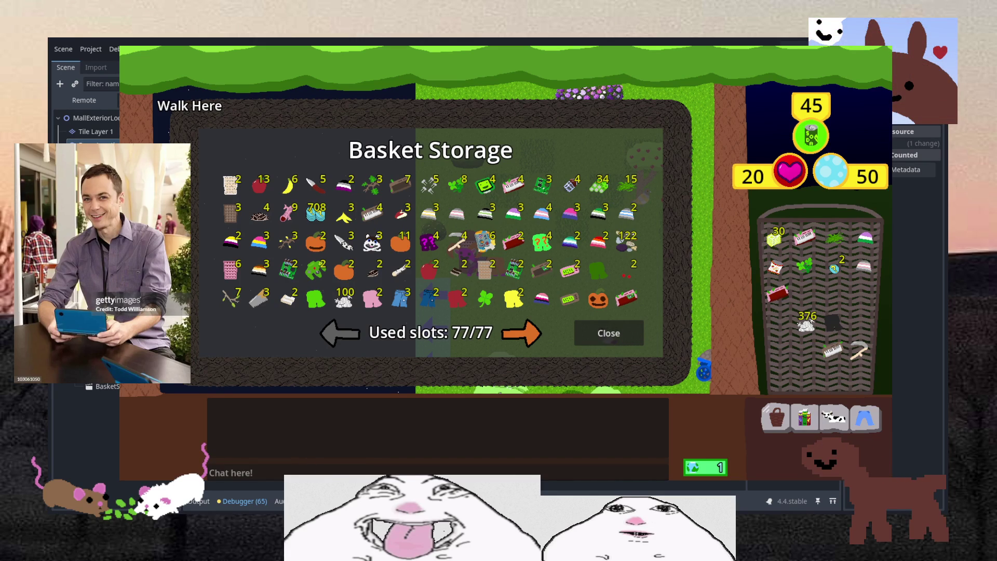
{"action": "left_click_drag", "start_coordinate": [457, 184], "coordinate": [373, 213]}
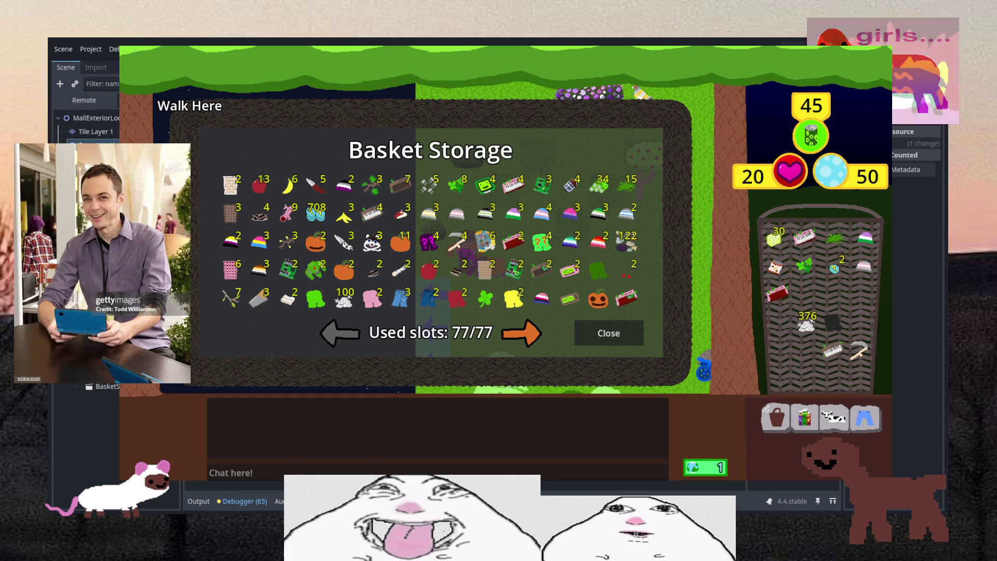
{"action": "left_click_drag", "start_coordinate": [462, 189], "coordinate": [420, 221]}
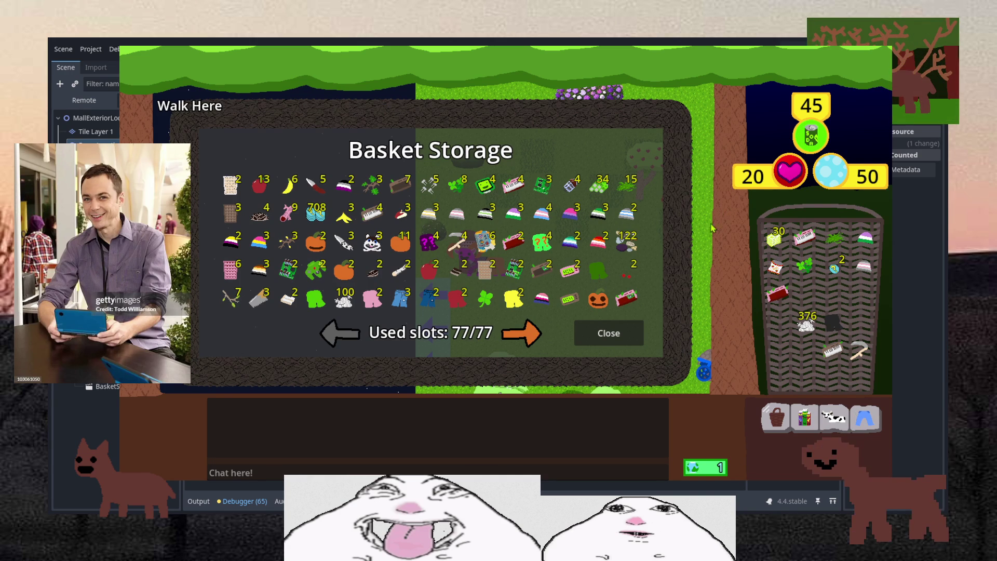
Close Basket Storage, reopen it from the post, and close it again
{"action": "left_click", "coordinate": [613, 333]}
{"action": "left_click", "coordinate": [464, 244]}
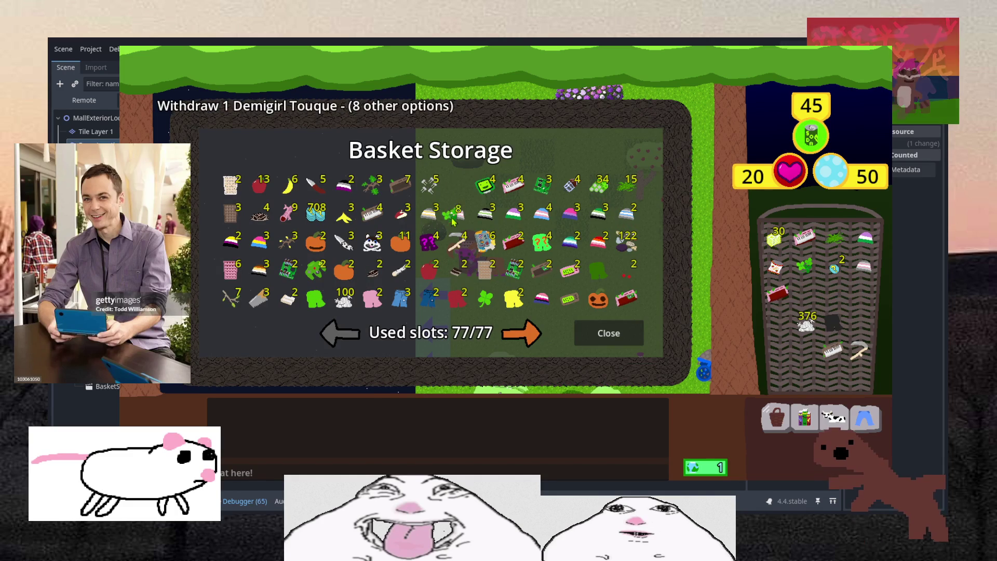
{"action": "left_click", "coordinate": [606, 333]}
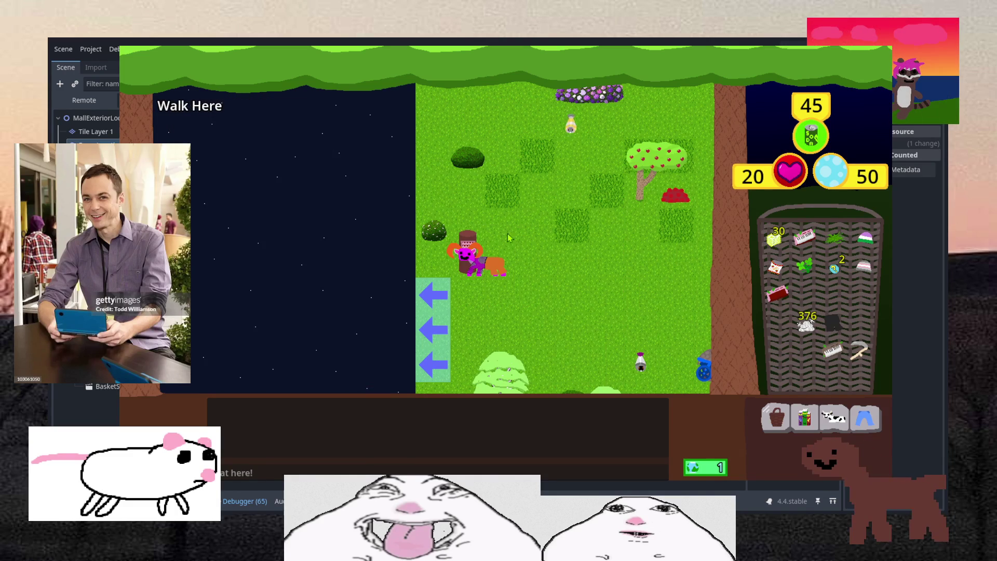
Open Basket Storage, show the output log, flip between pages 1 and 2, and reopen storage
{"action": "left_click", "coordinate": [466, 243]}
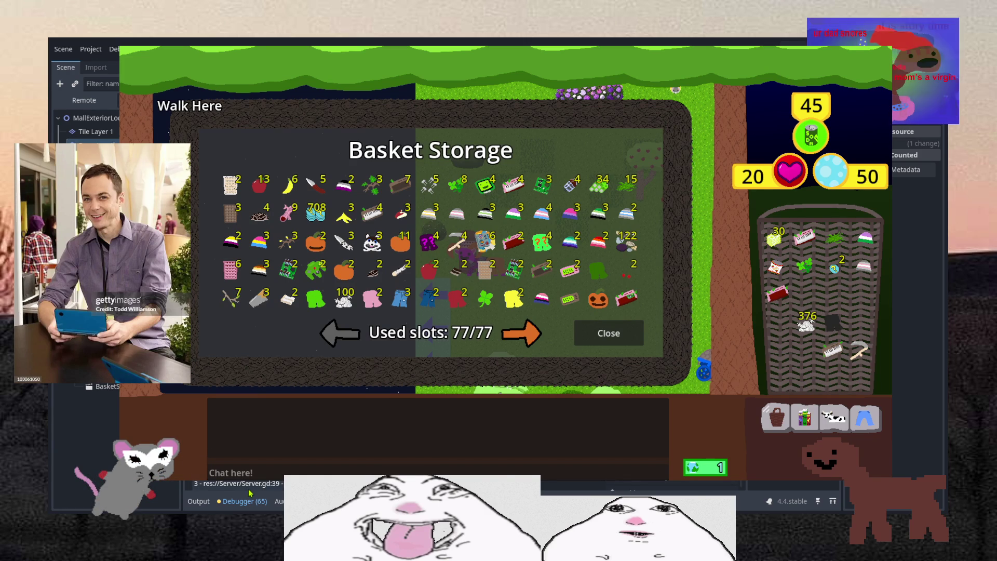
{"action": "left_click", "coordinate": [209, 502]}
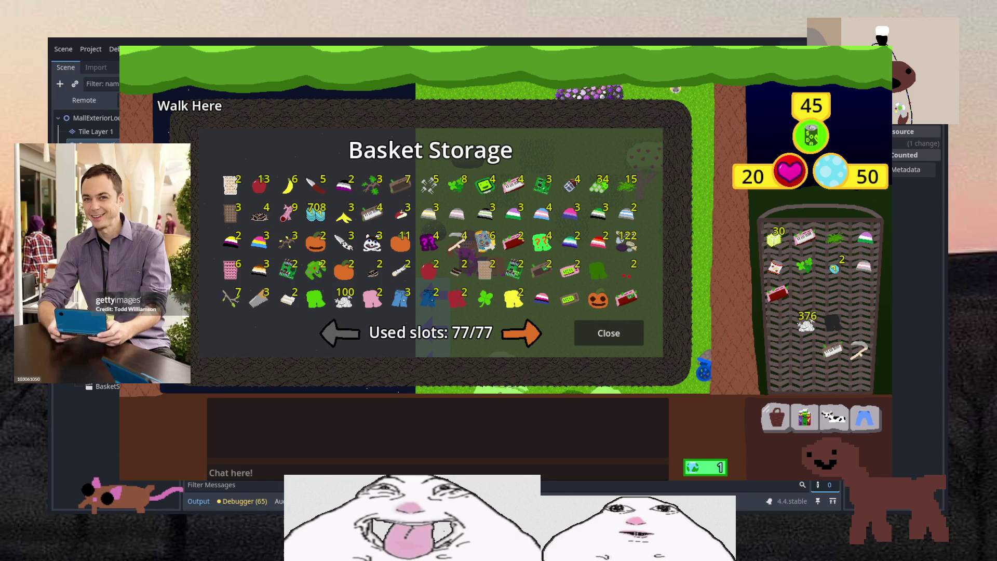
{"action": "left_click", "coordinate": [521, 333]}
{"action": "left_click", "coordinate": [339, 332]}
{"action": "left_click", "coordinate": [521, 333]}
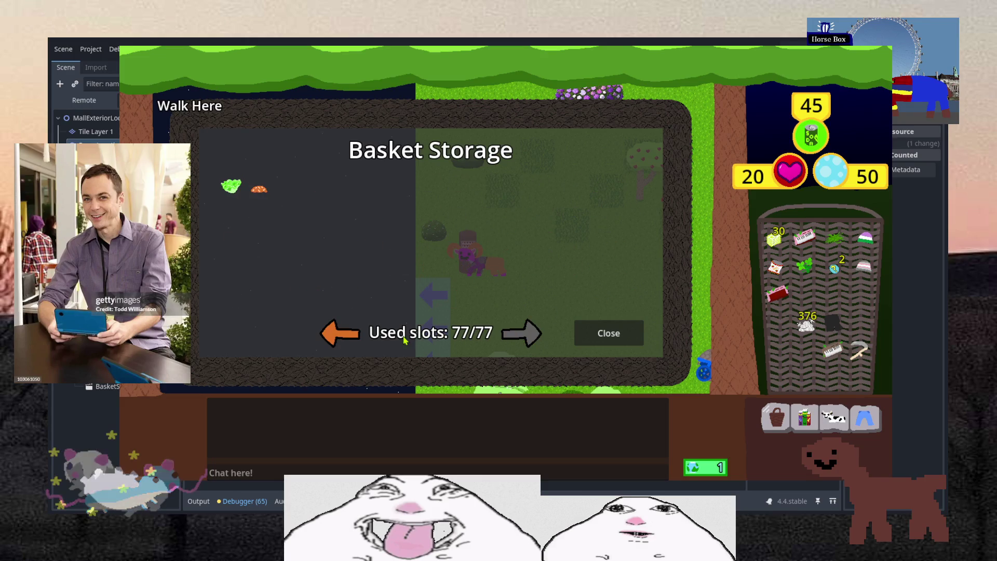
{"action": "left_click", "coordinate": [603, 335]}
{"action": "left_click", "coordinate": [776, 417]}
Withdraw and redeposit the Oak Leaf Lettuce, swap items on page 1, then return to the editor
{"action": "left_click", "coordinate": [521, 333]}
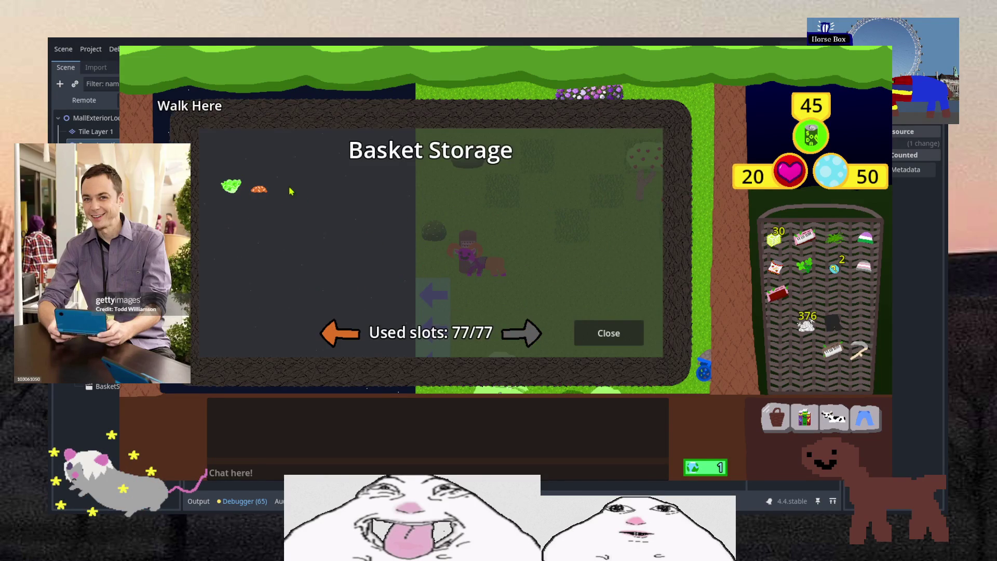
{"action": "left_click", "coordinate": [231, 187]}
{"action": "left_click", "coordinate": [806, 301]}
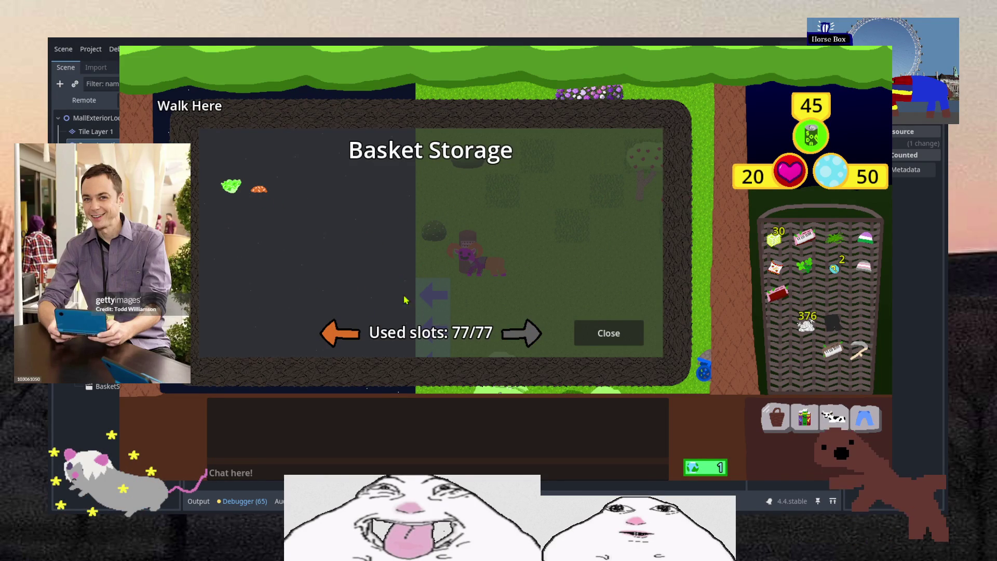
{"action": "left_click", "coordinate": [343, 333]}
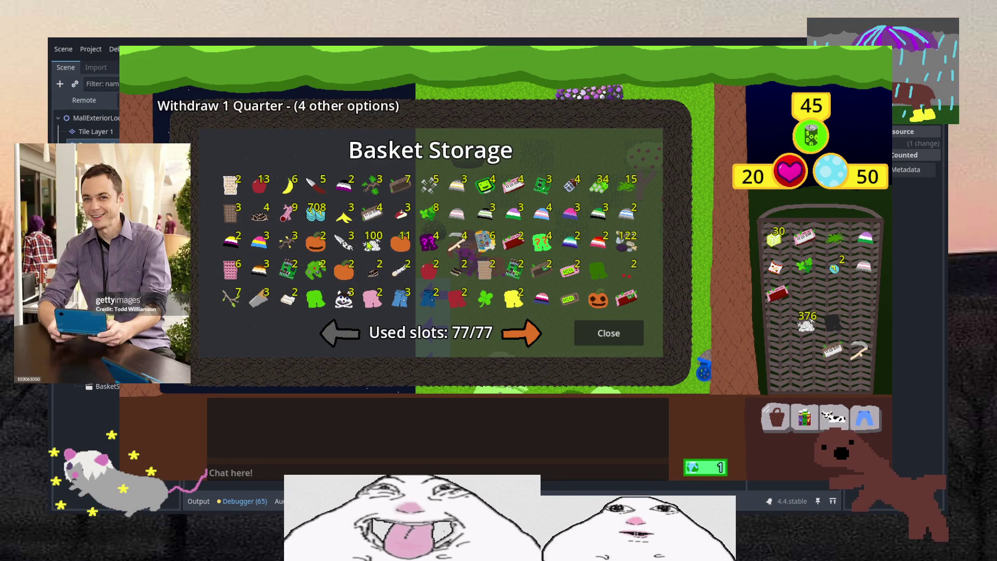
{"action": "left_click_drag", "start_coordinate": [400, 269], "coordinate": [287, 213]}
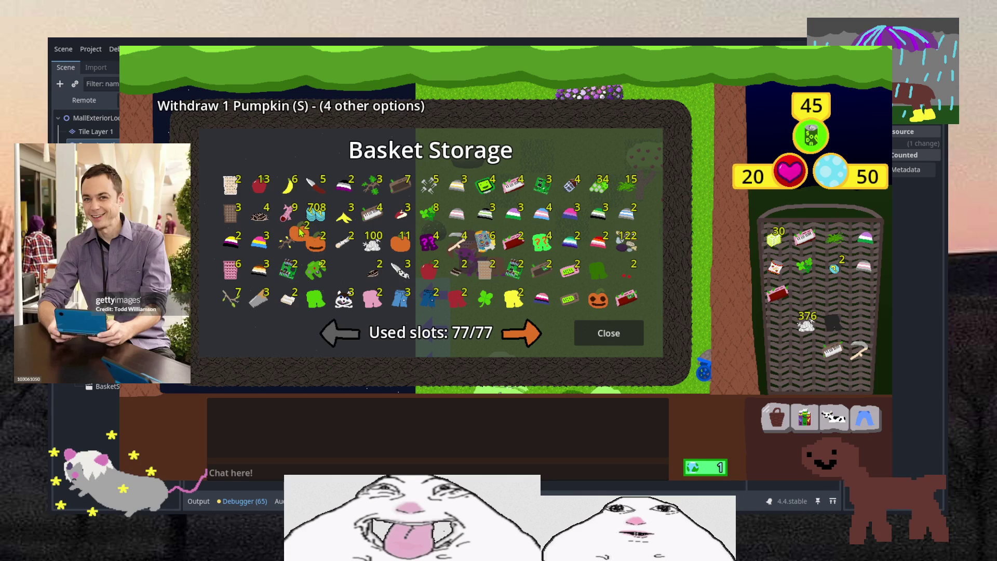
{"action": "key", "text": "alt+Tab"}
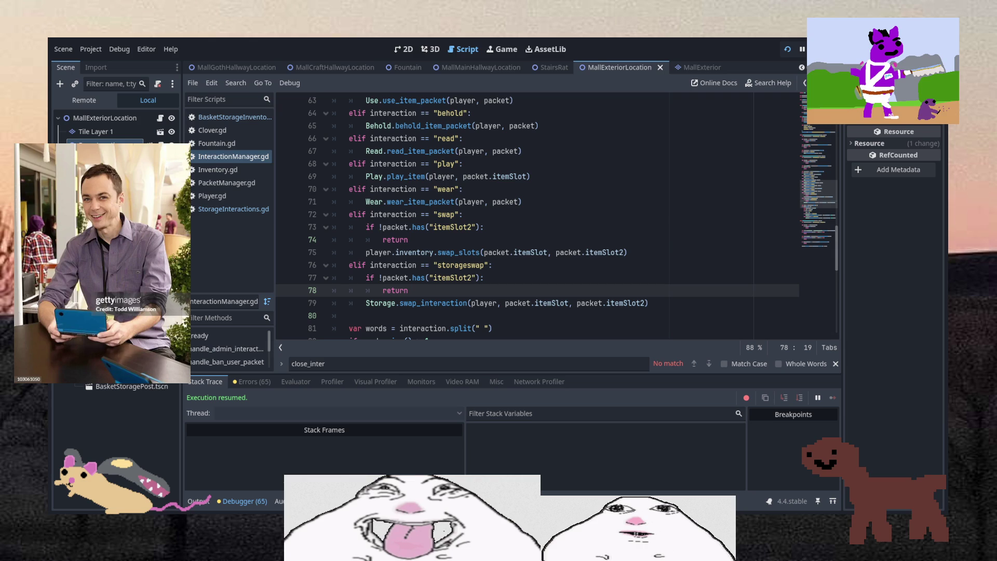
Relaunch the game, log in with the test account, join World 1, and open Basket Storage
{"action": "key", "text": "F5"}
{"action": "left_click", "coordinate": [442, 304]}
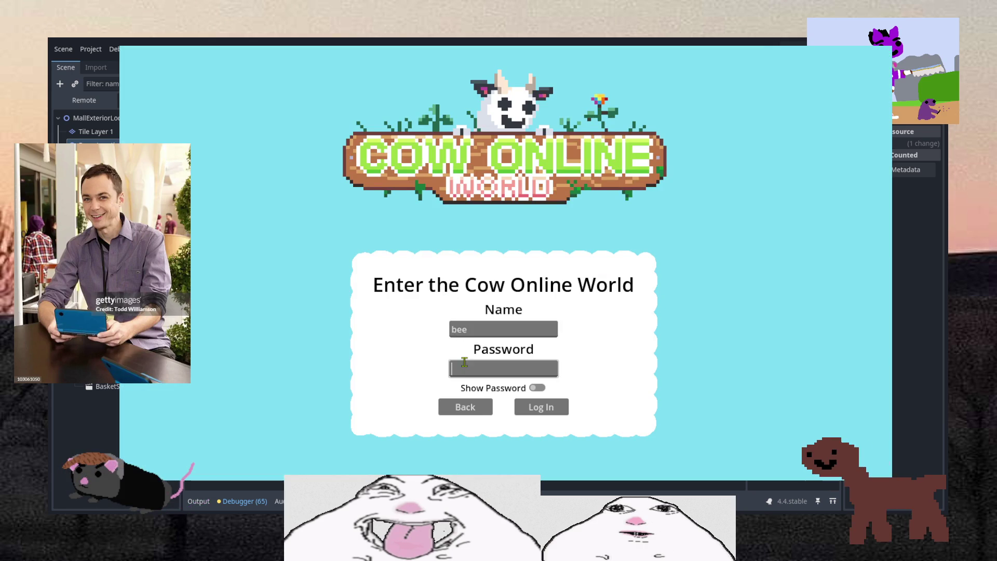
{"action": "key", "text": "Tab"}
{"action": "left_click", "coordinate": [526, 408]}
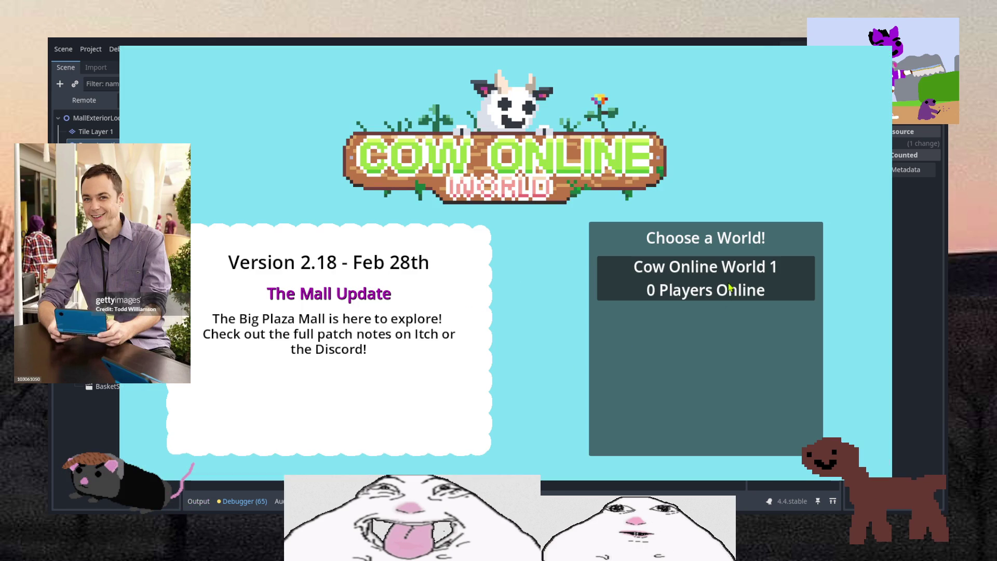
{"action": "left_click", "coordinate": [706, 278]}
{"action": "left_click", "coordinate": [470, 265]}
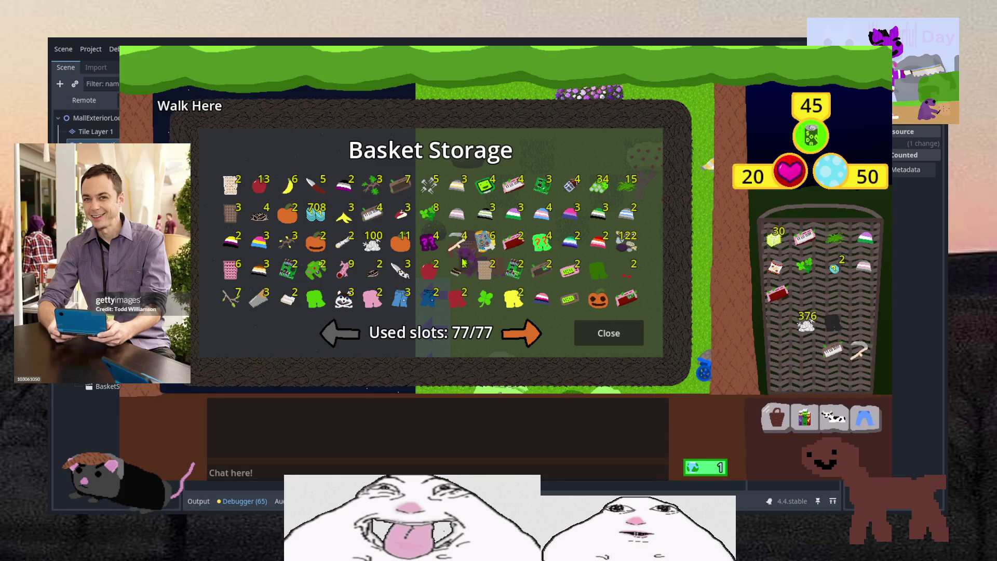
Swap the Banana with Blue jeans and the pink item with the striped hat, flipping pages
{"action": "left_click_drag", "start_coordinate": [303, 202], "coordinate": [399, 299]}
{"action": "left_click_drag", "start_coordinate": [345, 272], "coordinate": [345, 187]}
{"action": "left_click", "coordinate": [521, 333]}
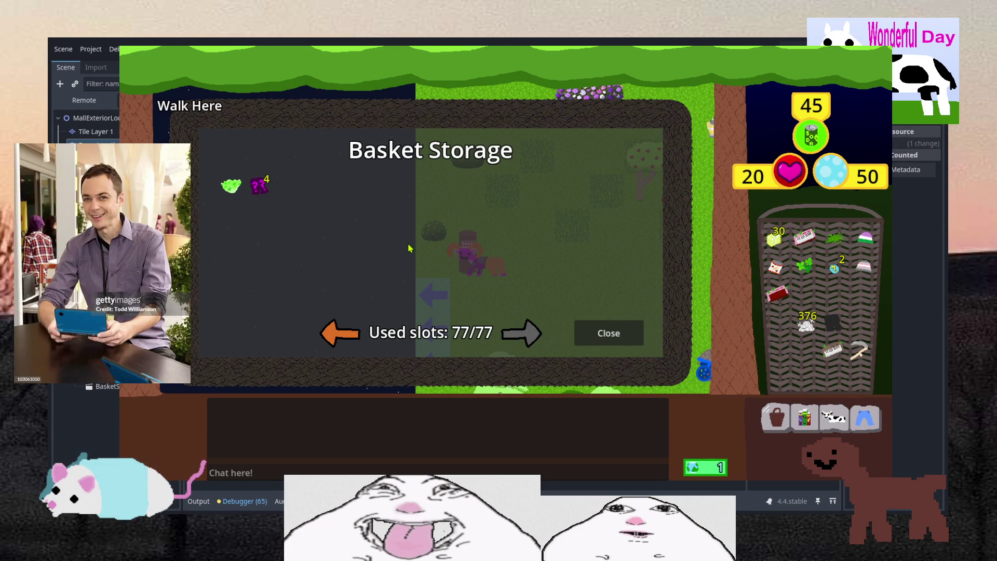
{"action": "left_click", "coordinate": [340, 333]}
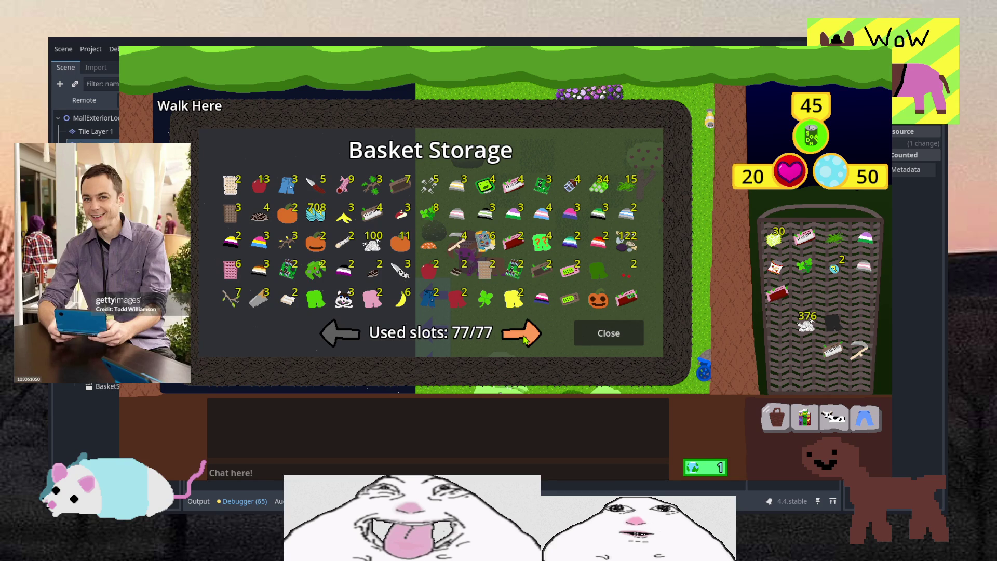
{"action": "left_click", "coordinate": [524, 339]}
{"action": "left_click", "coordinate": [515, 338]}
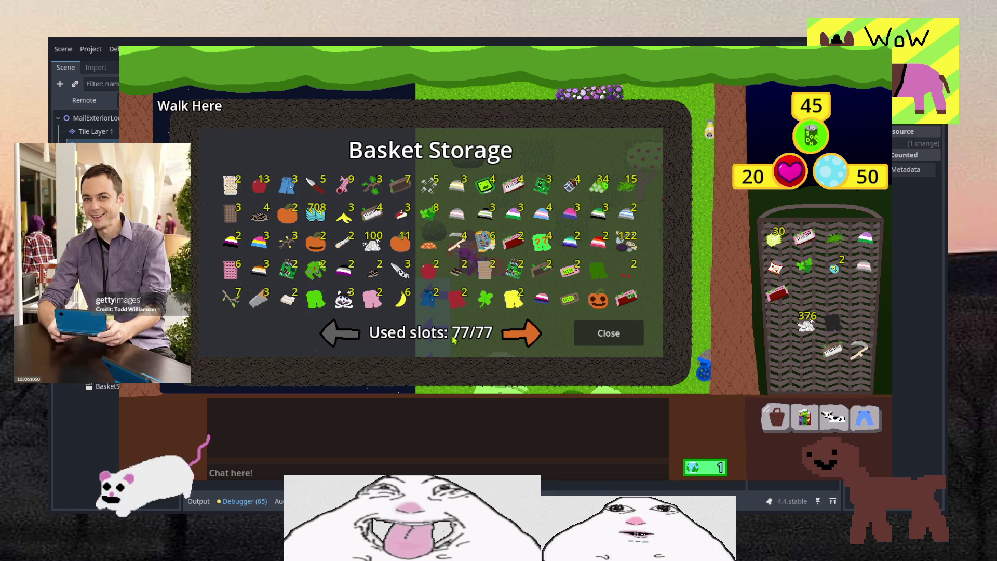
On page 2, withdraw one Questionable Pants and carry the Oak Leaf Lettuce onto page 1
{"action": "left_click", "coordinate": [510, 340]}
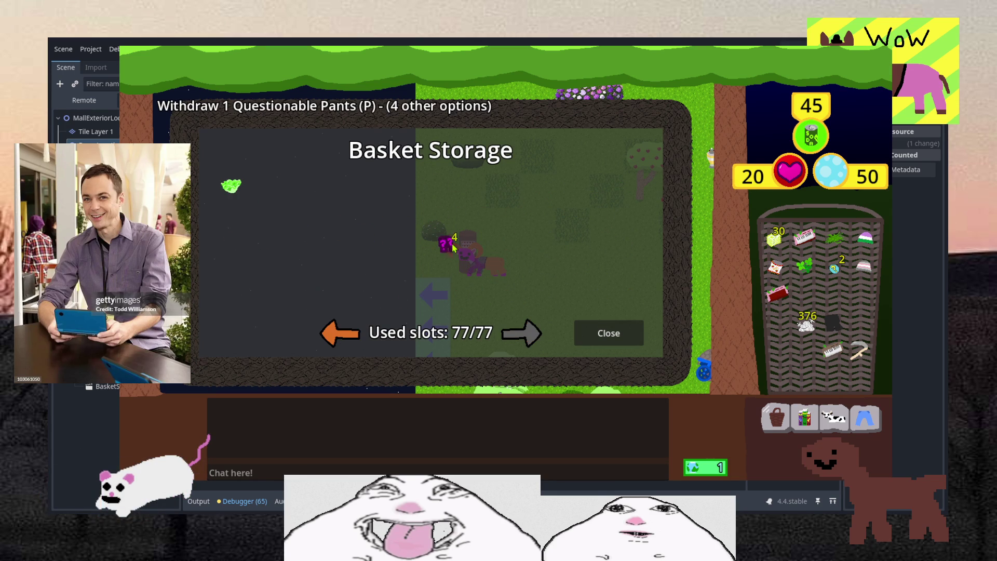
{"action": "left_click", "coordinate": [470, 238]}
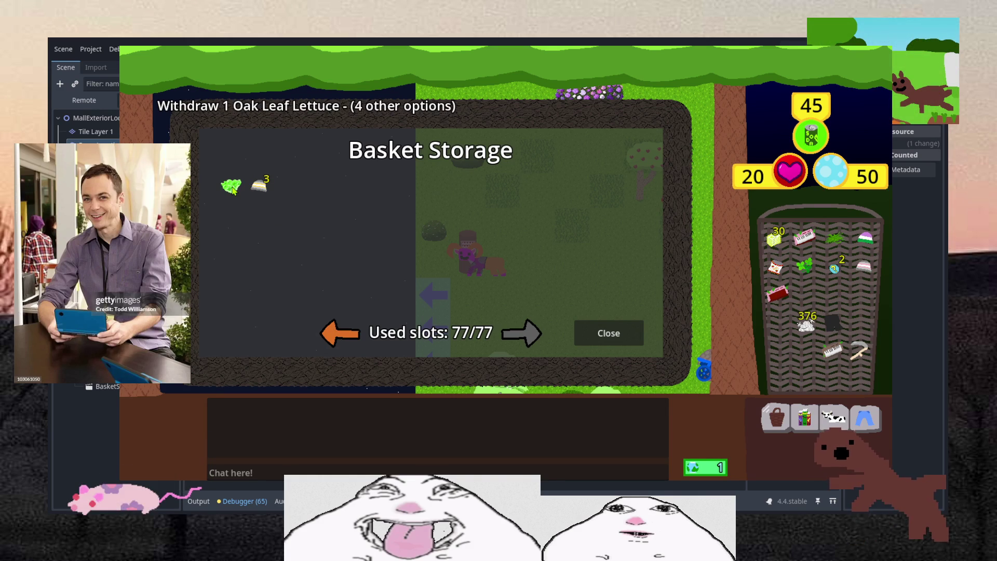
{"action": "mouse_move", "coordinate": [232, 190]}
{"action": "left_mouse_down"}
{"action": "mouse_move", "coordinate": [314, 270]}
{"action": "mouse_move", "coordinate": [438, 258]}
{"action": "mouse_move", "coordinate": [421, 272]}
{"action": "left_mouse_up"}
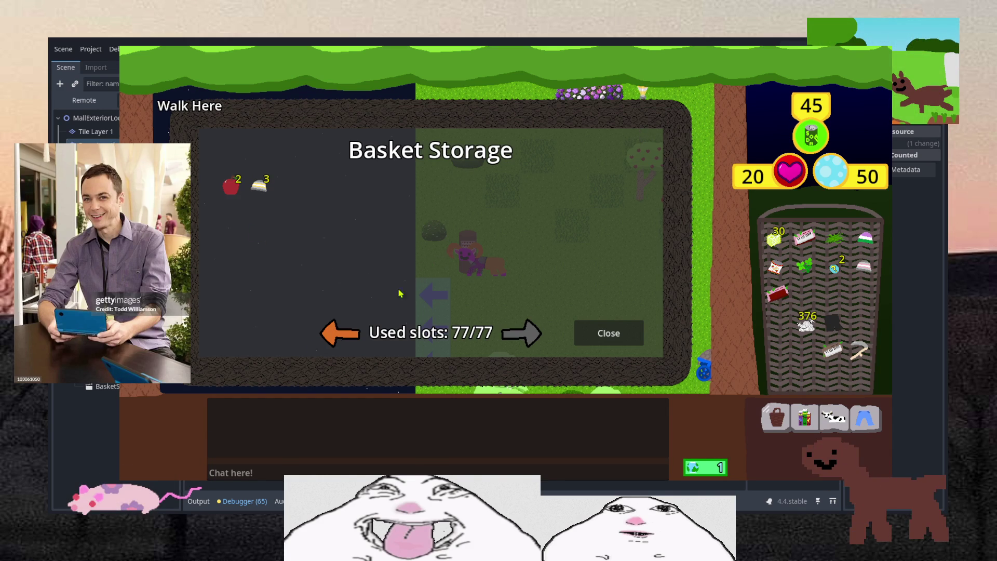
{"action": "left_click", "coordinate": [339, 332]}
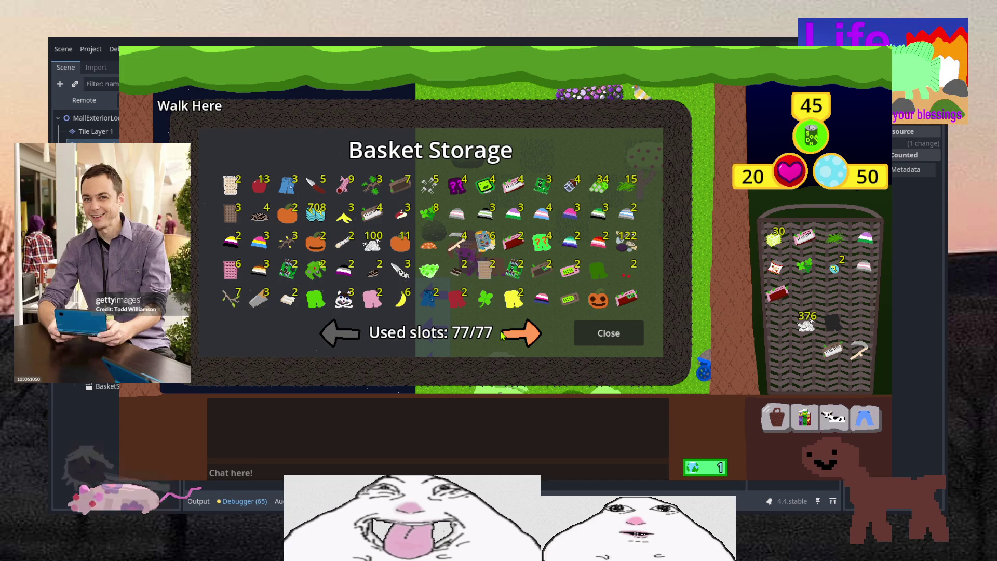
Flip to the last Basket Storage page and swap the clover stack into the hat's slot
{"action": "left_click", "coordinate": [521, 332]}
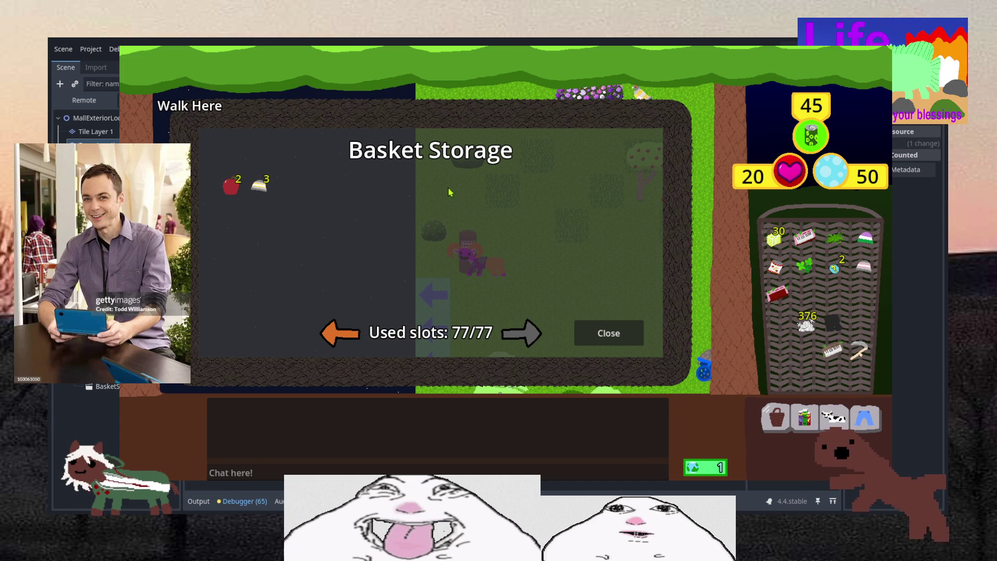
{"action": "left_click", "coordinate": [346, 335]}
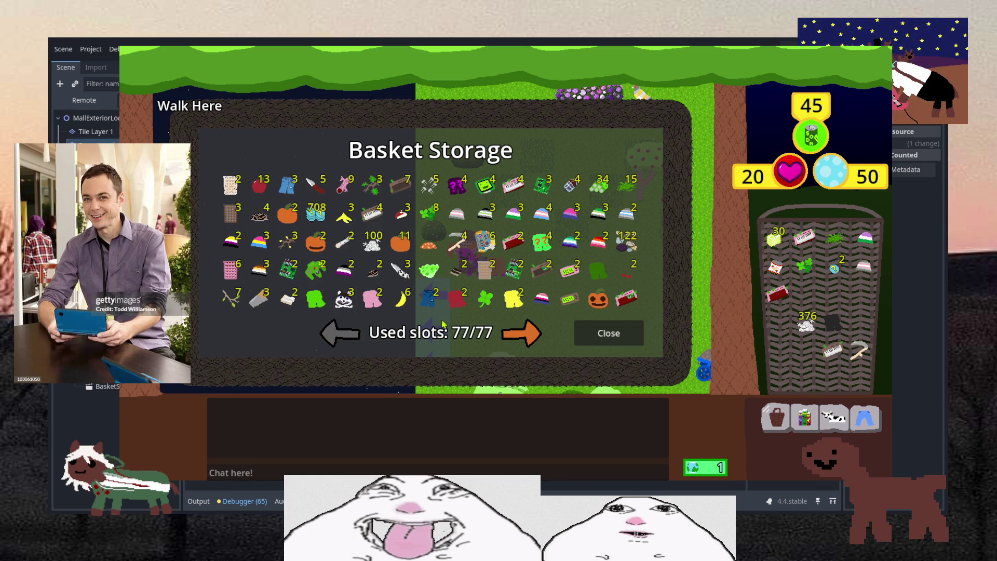
{"action": "left_click", "coordinate": [528, 335]}
{"action": "left_click", "coordinate": [518, 335]}
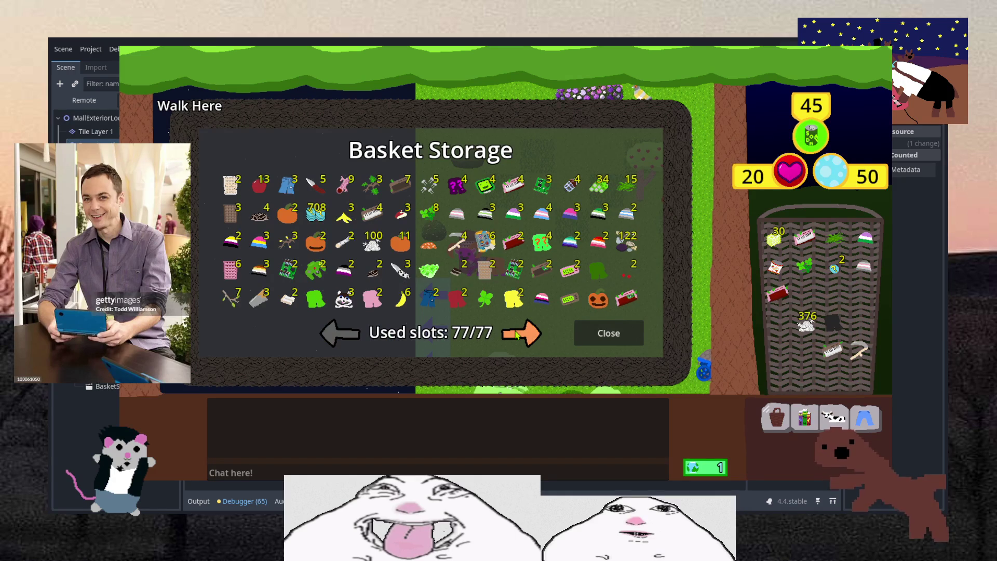
{"action": "left_click", "coordinate": [520, 334]}
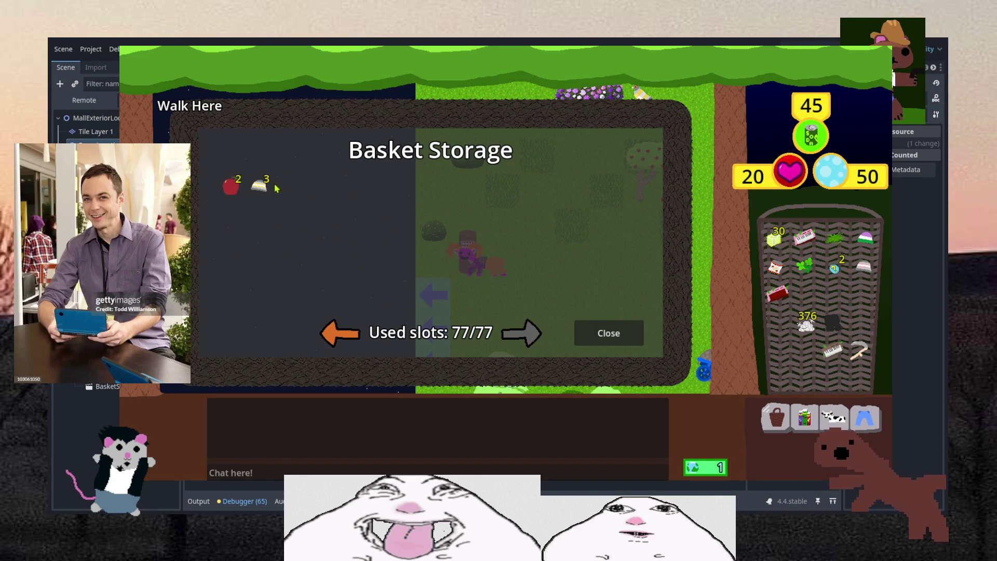
{"action": "left_click", "coordinate": [260, 186]}
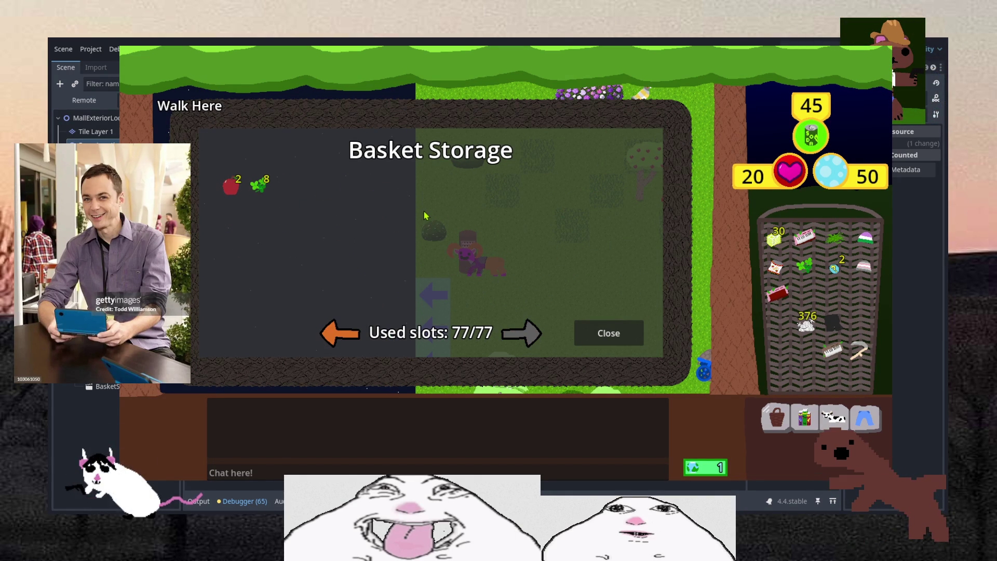
{"action": "left_click", "coordinate": [337, 343]}
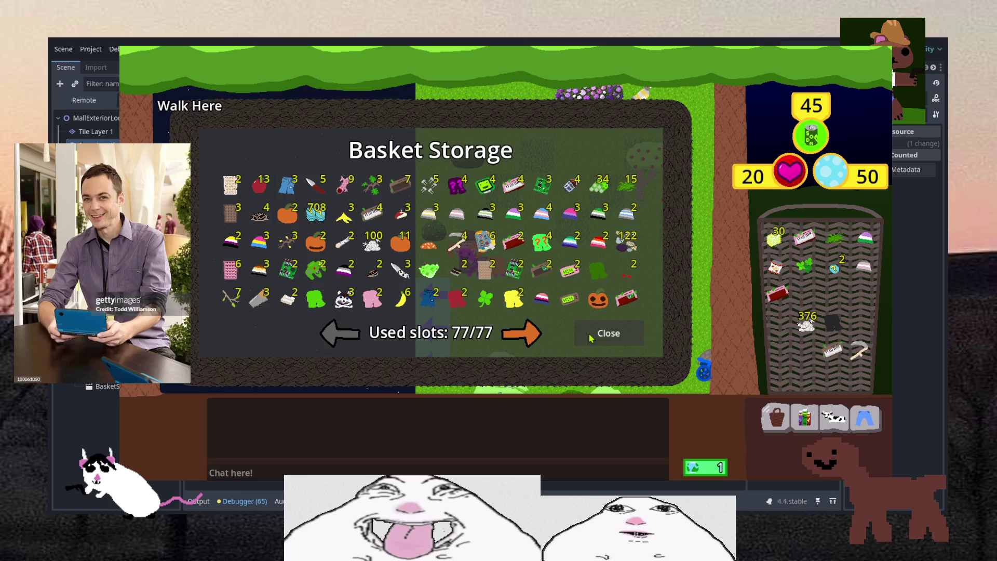
Reopen Basket Storage and flip between the first and last pages to check the swap
{"action": "left_click", "coordinate": [608, 333]}
{"action": "left_click", "coordinate": [504, 264]}
{"action": "left_click", "coordinate": [519, 333]}
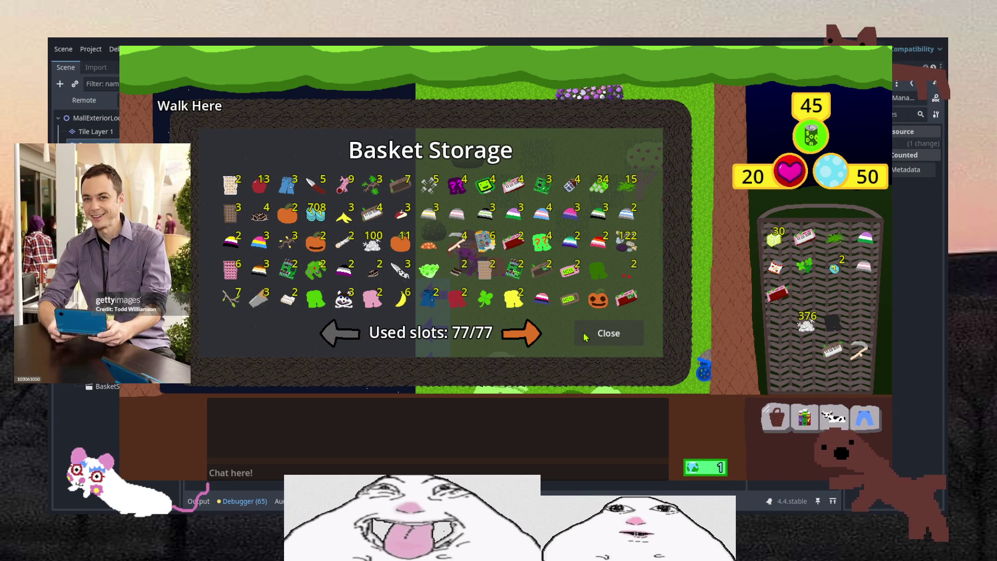
{"action": "left_click", "coordinate": [530, 338]}
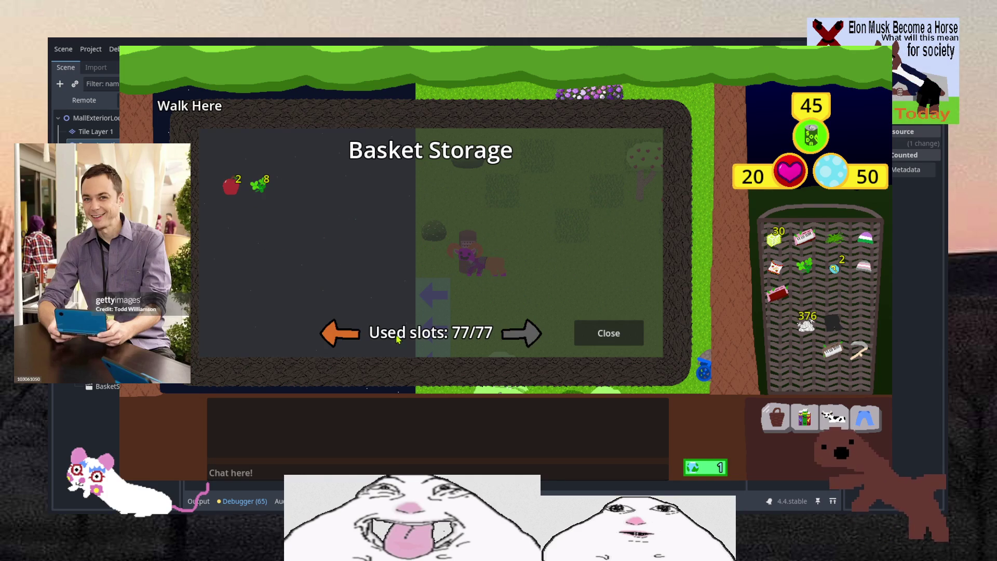
{"action": "left_click", "coordinate": [367, 333]}
{"action": "left_click", "coordinate": [366, 336]}
{"action": "left_click", "coordinate": [367, 336]}
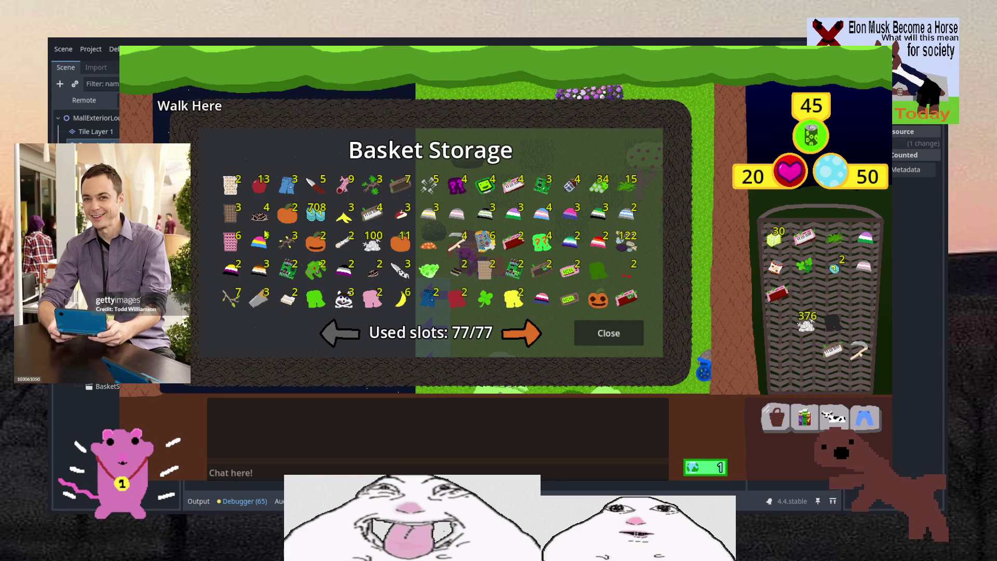
Move the pizza slice, touques, flip-flops, Oak Synth keyboard and Rosewood Project Box into new slots
{"action": "left_click_drag", "start_coordinate": [393, 221], "coordinate": [344, 270]}
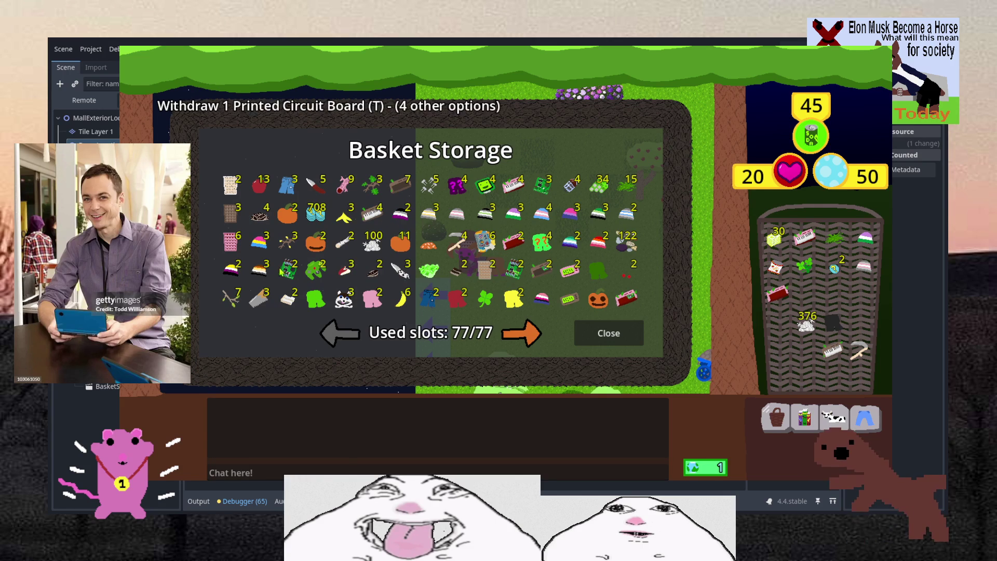
{"action": "left_click_drag", "start_coordinate": [260, 270], "coordinate": [372, 215]}
{"action": "left_click_drag", "start_coordinate": [260, 242], "coordinate": [344, 221]}
{"action": "mouse_move", "coordinate": [227, 277]}
{"action": "left_mouse_down"}
{"action": "mouse_move", "coordinate": [288, 214]}
{"action": "mouse_move", "coordinate": [316, 212]}
{"action": "left_mouse_up"}
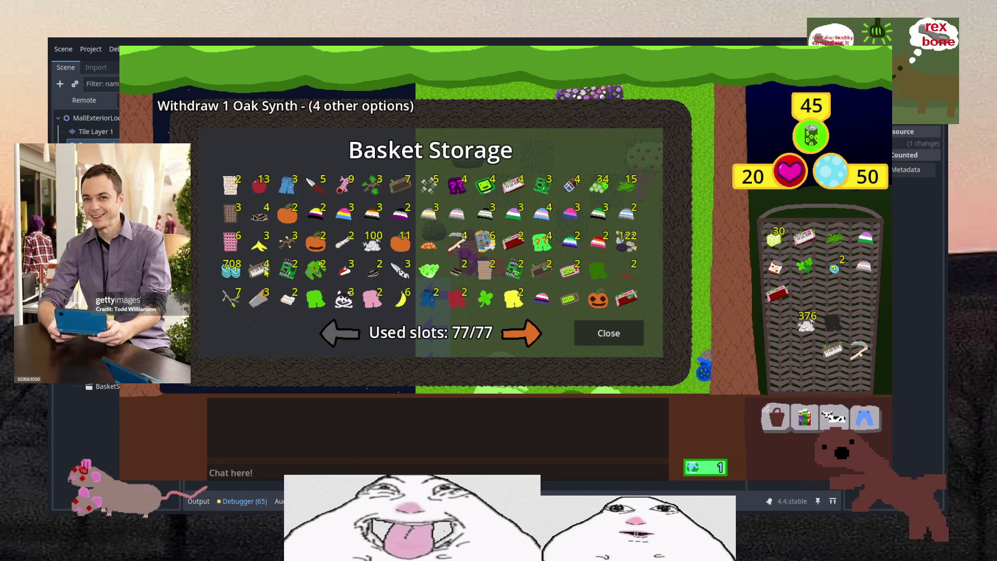
{"action": "mouse_move", "coordinate": [260, 270]}
{"action": "left_mouse_down"}
{"action": "mouse_move", "coordinate": [348, 207]}
{"action": "mouse_move", "coordinate": [429, 189]}
{"action": "mouse_move", "coordinate": [514, 189]}
{"action": "mouse_move", "coordinate": [428, 189]}
{"action": "mouse_move", "coordinate": [260, 268]}
{"action": "left_mouse_up"}
{"action": "left_click_drag", "start_coordinate": [514, 241], "coordinate": [486, 184]}
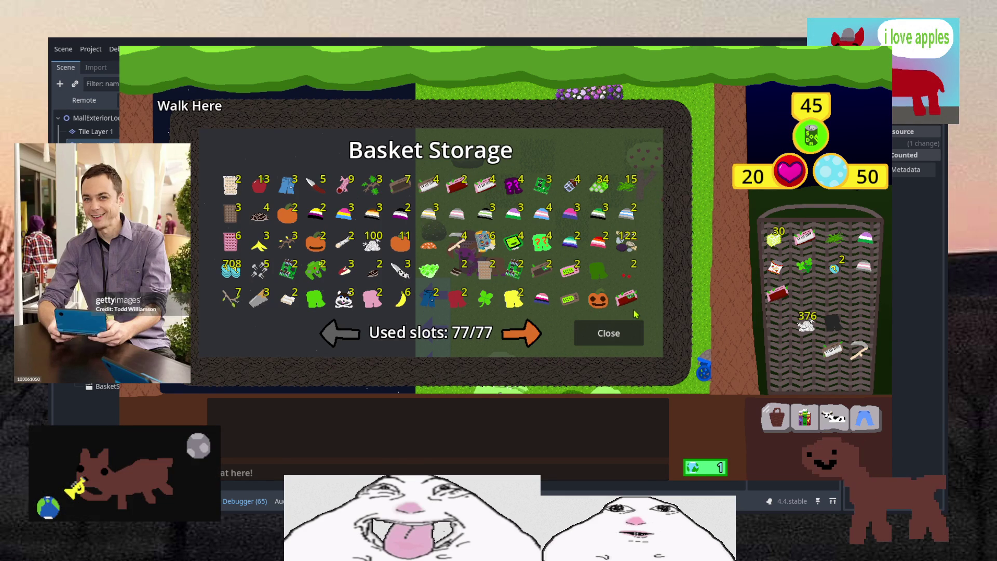
{"action": "mouse_move", "coordinate": [627, 299]}
{"action": "left_mouse_down"}
{"action": "mouse_move", "coordinate": [516, 185]}
{"action": "mouse_move", "coordinate": [523, 191]}
{"action": "mouse_move", "coordinate": [488, 186]}
{"action": "left_mouse_up"}
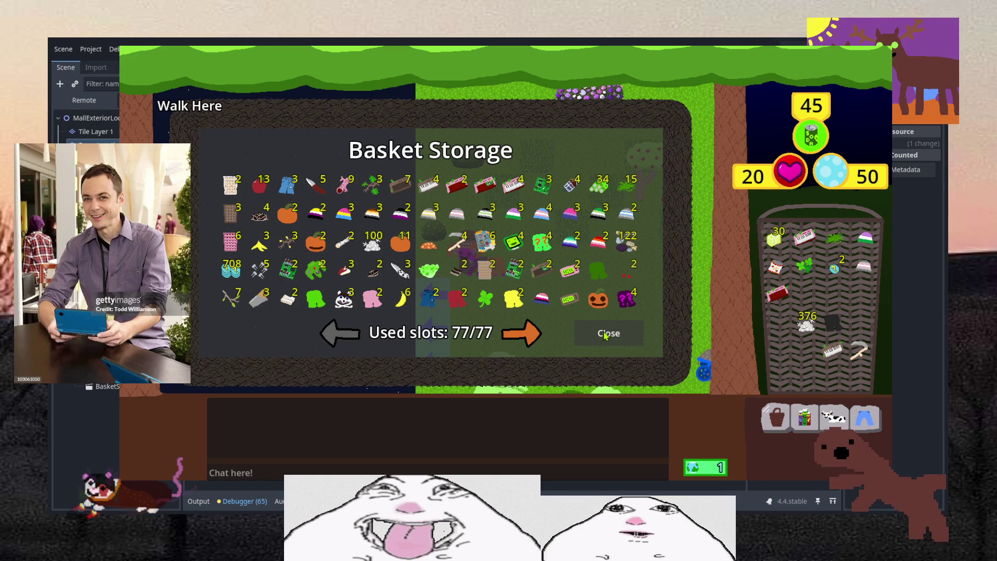
Reopen storage, swap the 2 pumpkins, 3 sticks and 11 pumpkins between slots, then close it
{"action": "left_click", "coordinate": [605, 336]}
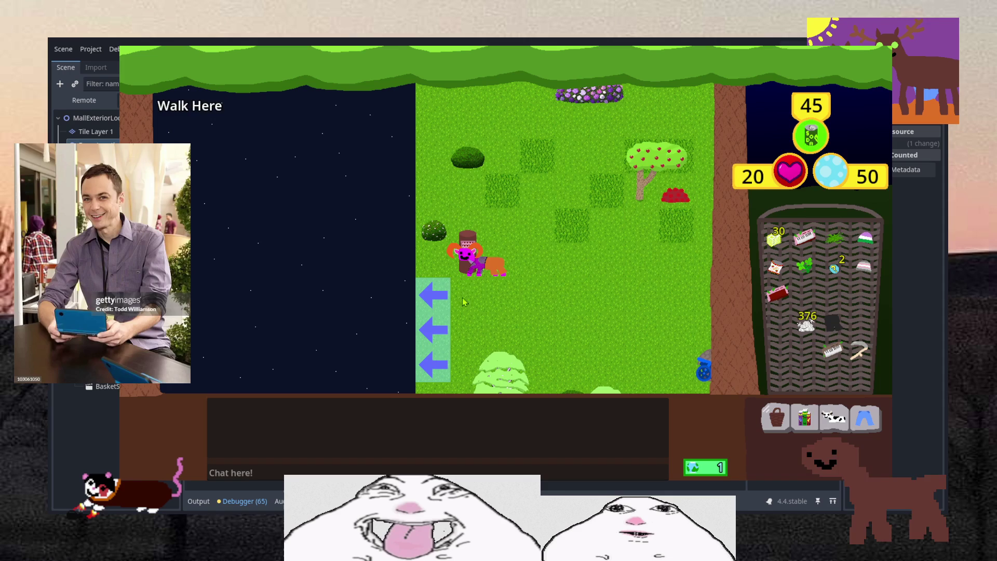
{"action": "left_click", "coordinate": [477, 269]}
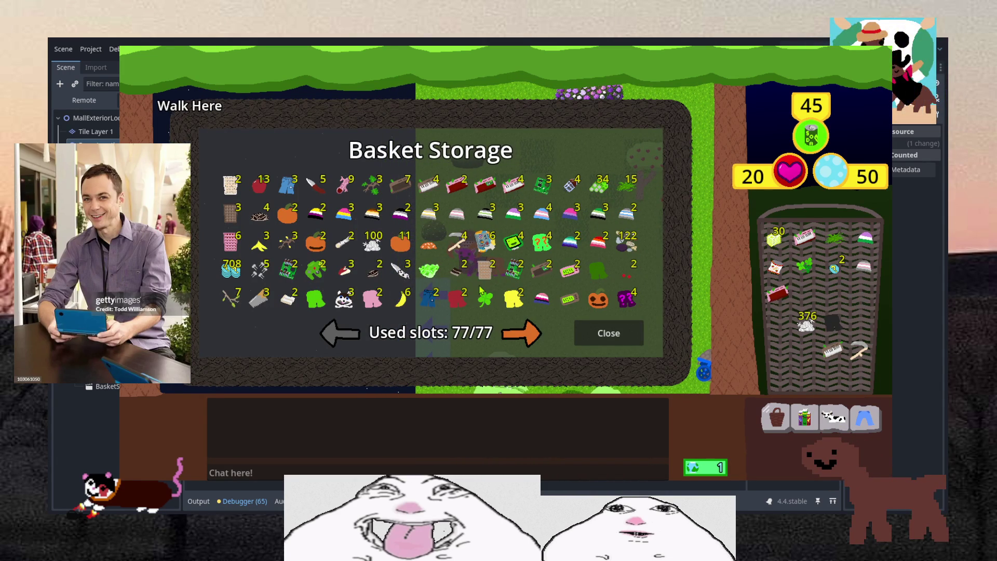
{"action": "left_click_drag", "start_coordinate": [289, 229], "coordinate": [291, 251]}
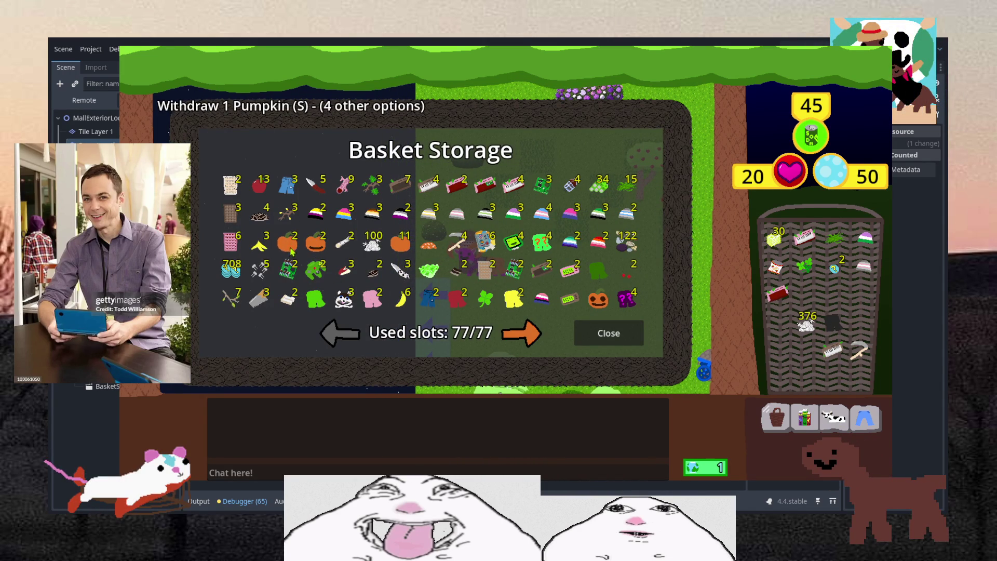
{"action": "left_click_drag", "start_coordinate": [400, 242], "coordinate": [344, 242]}
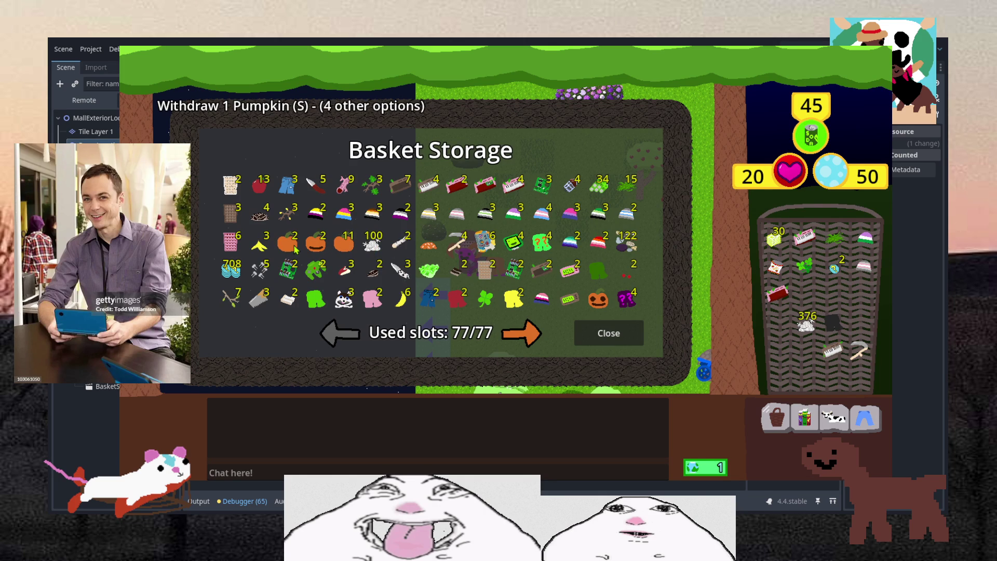
{"action": "left_click_drag", "start_coordinate": [338, 253], "coordinate": [315, 243]}
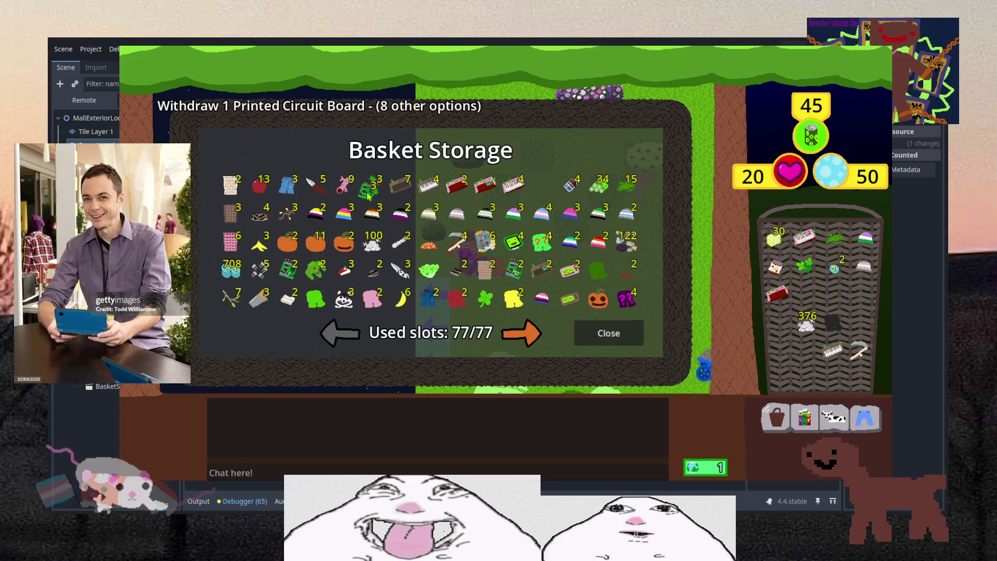
{"action": "left_click", "coordinate": [609, 333]}
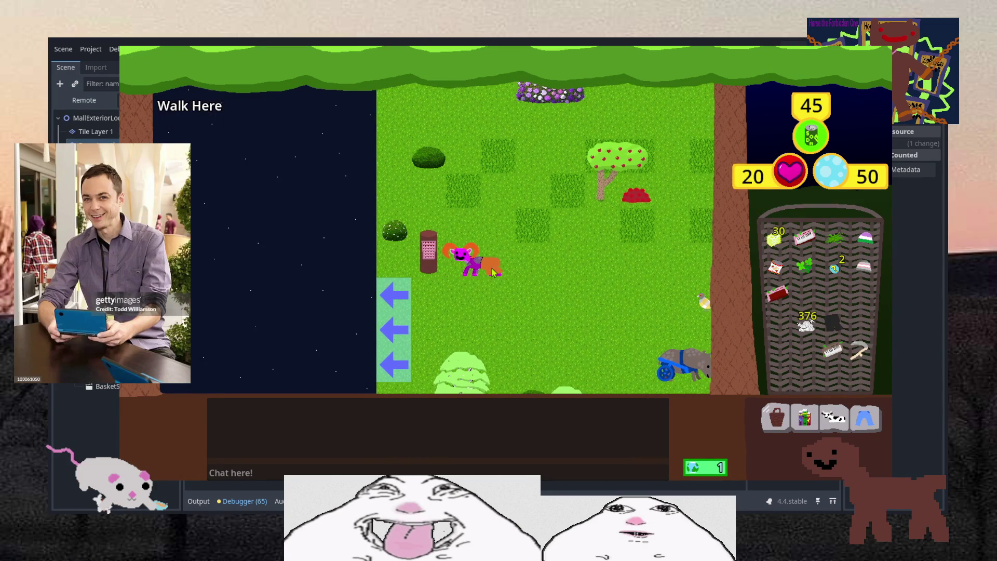
Walk the cow around the field to the storage post and open Basket Storage
{"action": "left_click", "coordinate": [424, 269]}
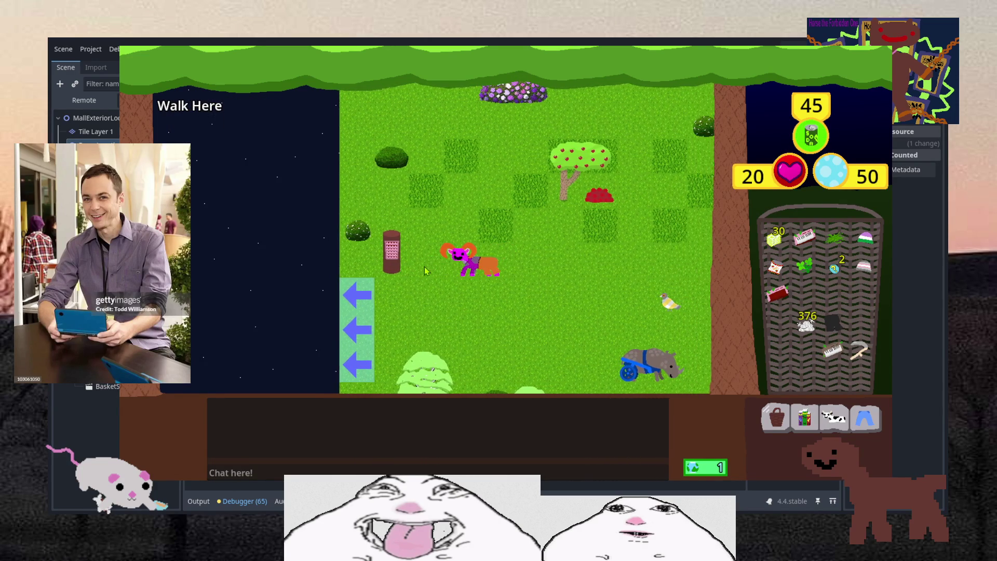
{"action": "left_click", "coordinate": [520, 263]}
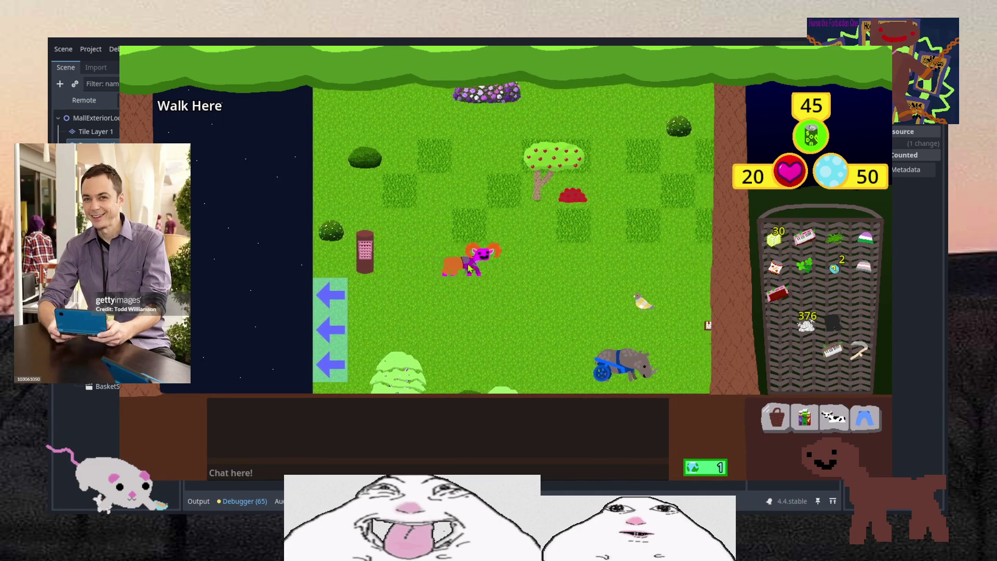
{"action": "left_click", "coordinate": [470, 267]}
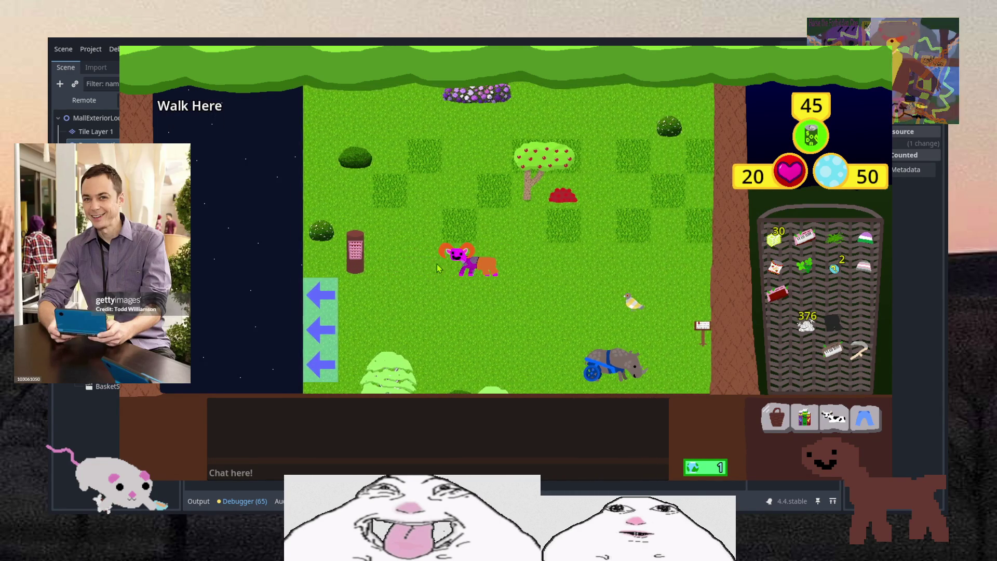
{"action": "left_click", "coordinate": [528, 263]}
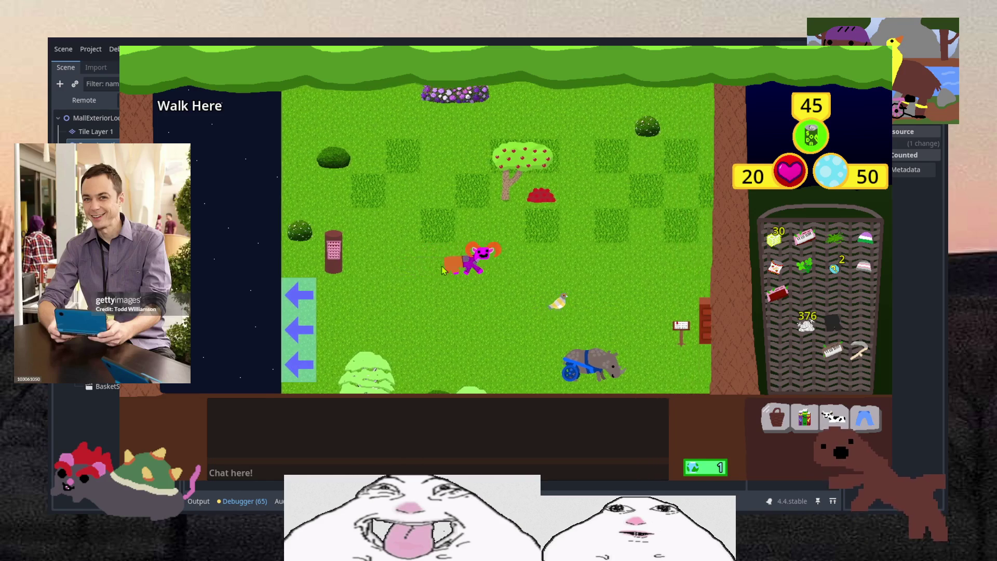
{"action": "left_click", "coordinate": [459, 268]}
{"action": "left_click", "coordinate": [343, 250]}
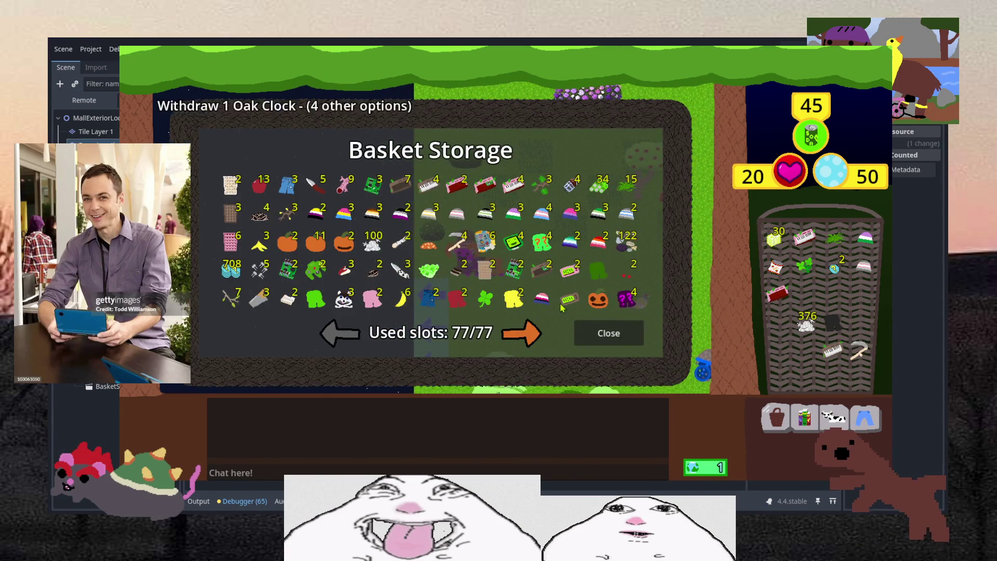
Swap the clover, Walnut Key and Wolf Hat across pages, check the last page, and stop the game
{"action": "left_click", "coordinate": [521, 333]}
{"action": "mouse_move", "coordinate": [270, 188]}
{"action": "left_mouse_down"}
{"action": "mouse_move", "coordinate": [445, 275]}
{"action": "mouse_move", "coordinate": [303, 256]}
{"action": "left_mouse_up"}
{"action": "left_click_drag", "start_coordinate": [263, 184], "coordinate": [333, 311]}
{"action": "mouse_move", "coordinate": [260, 182]}
{"action": "left_mouse_down"}
{"action": "mouse_move", "coordinate": [258, 310]}
{"action": "mouse_move", "coordinate": [234, 311]}
{"action": "left_mouse_up"}
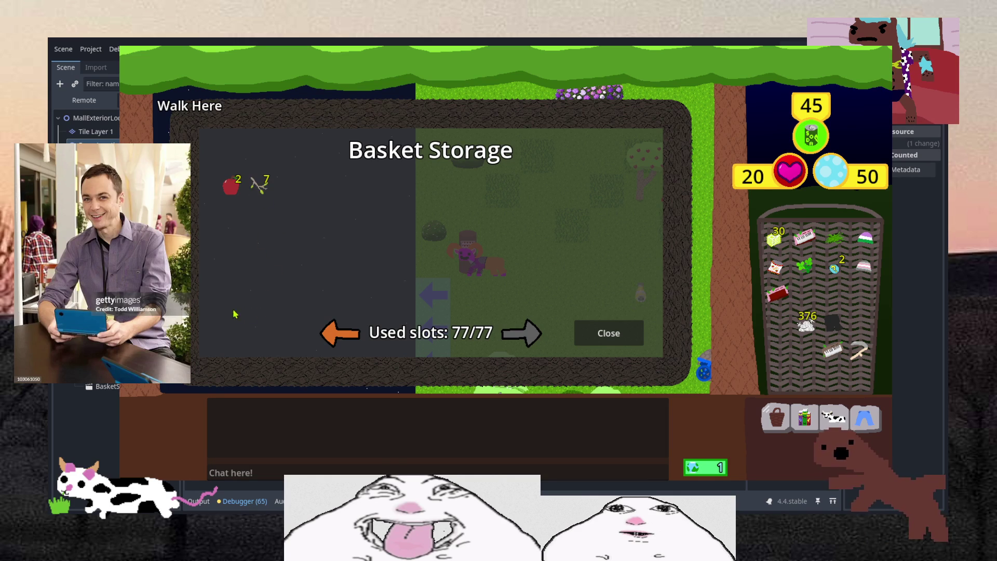
{"action": "left_click", "coordinate": [337, 339]}
{"action": "left_click", "coordinate": [520, 339]}
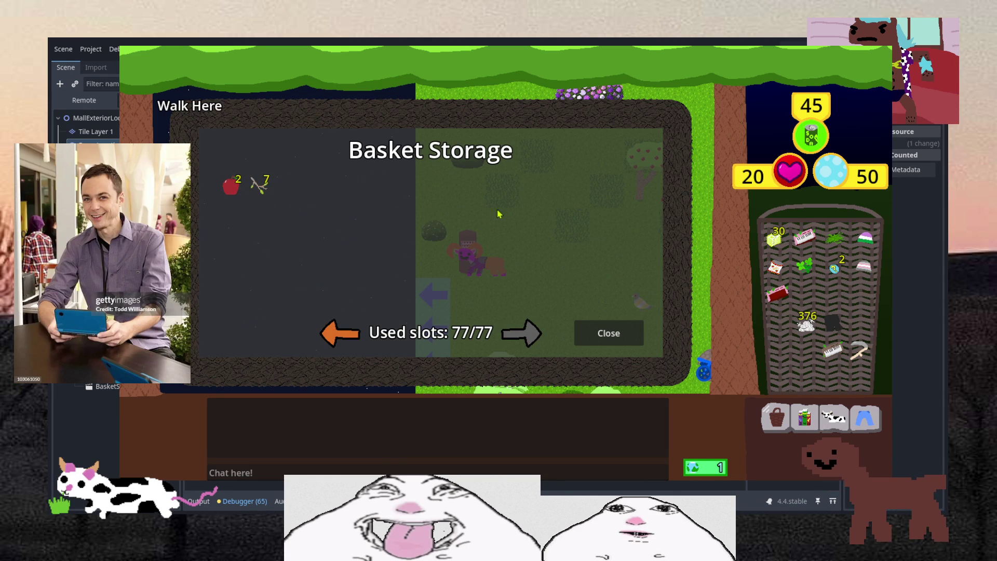
{"action": "key", "text": "alt+Tab"}
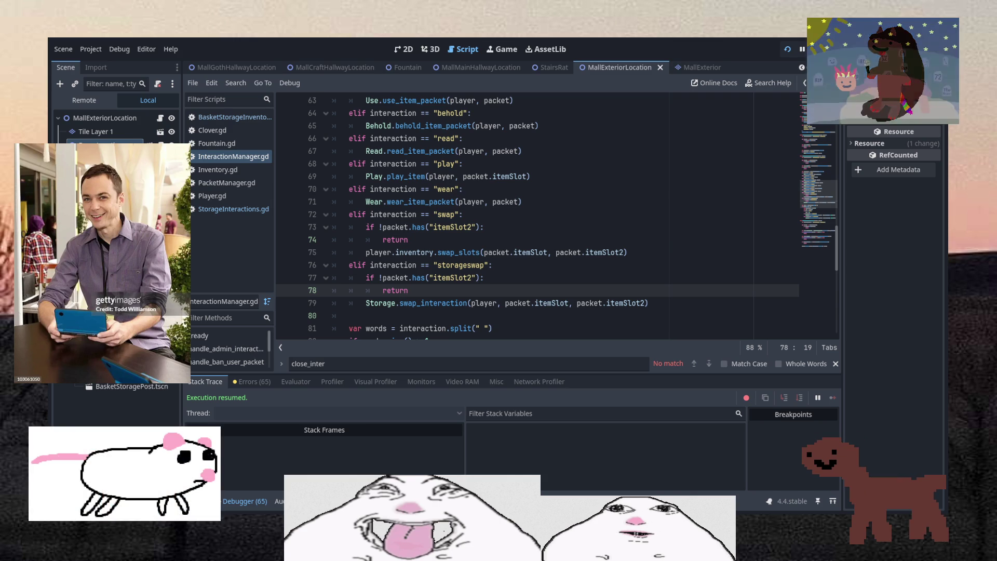
Relaunch the game with F5 and log in with the player name and password
{"action": "key", "text": "F5"}
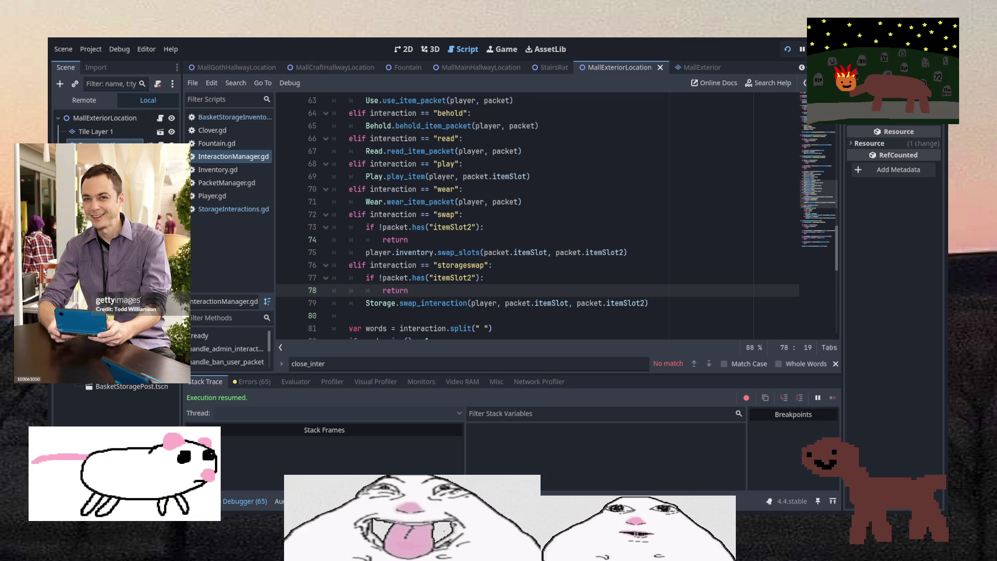
{"action": "left_click", "coordinate": [416, 300]}
{"action": "left_click", "coordinate": [512, 327]}
{"action": "type", "text": "bee"}
{"action": "left_click", "coordinate": [455, 367]}
{"action": "left_click", "coordinate": [518, 407]}
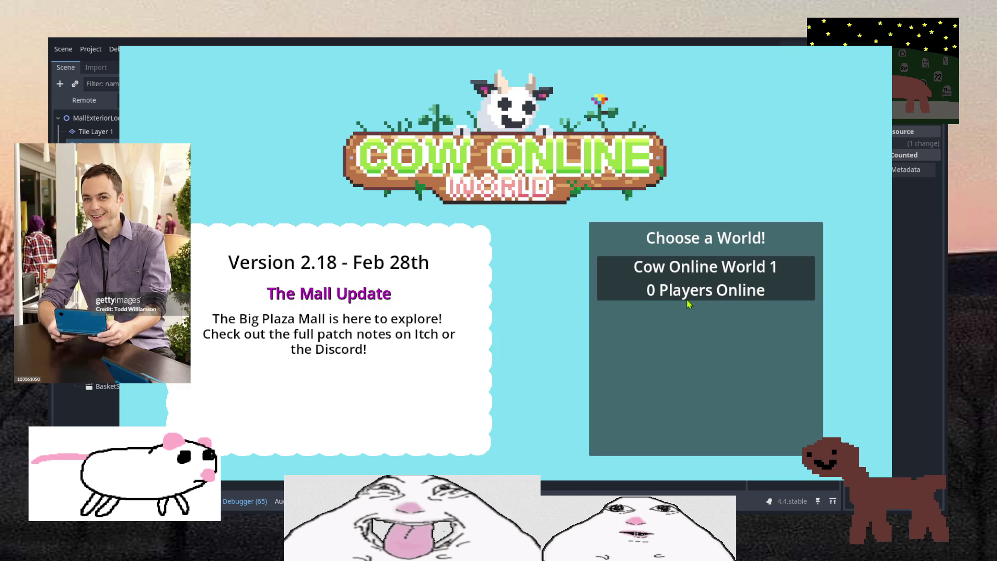
Open Basket Storage from the post and try dragging the Walnut Branch out on the second page
{"action": "left_click", "coordinate": [660, 280]}
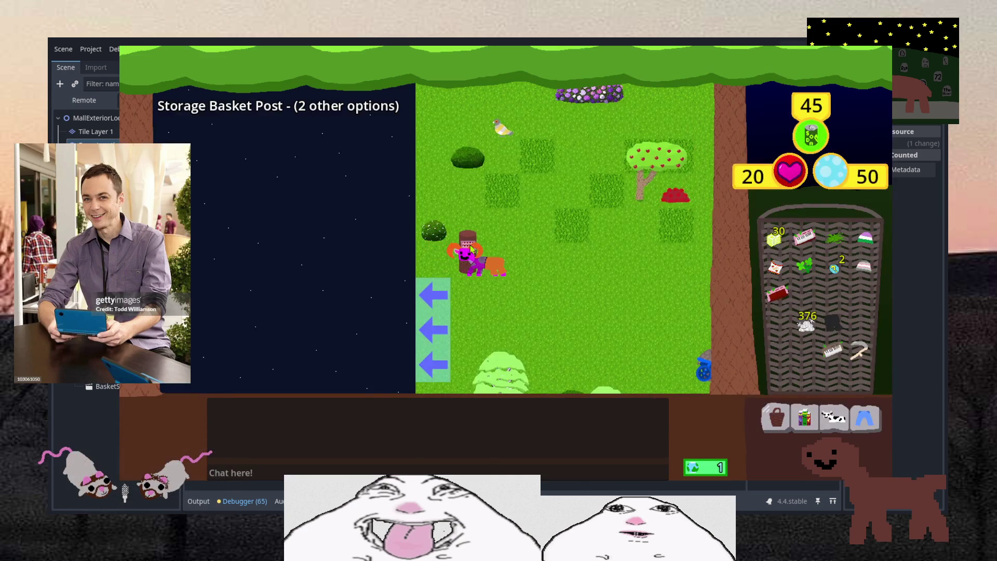
{"action": "left_click", "coordinate": [470, 248]}
{"action": "left_click", "coordinate": [519, 333]}
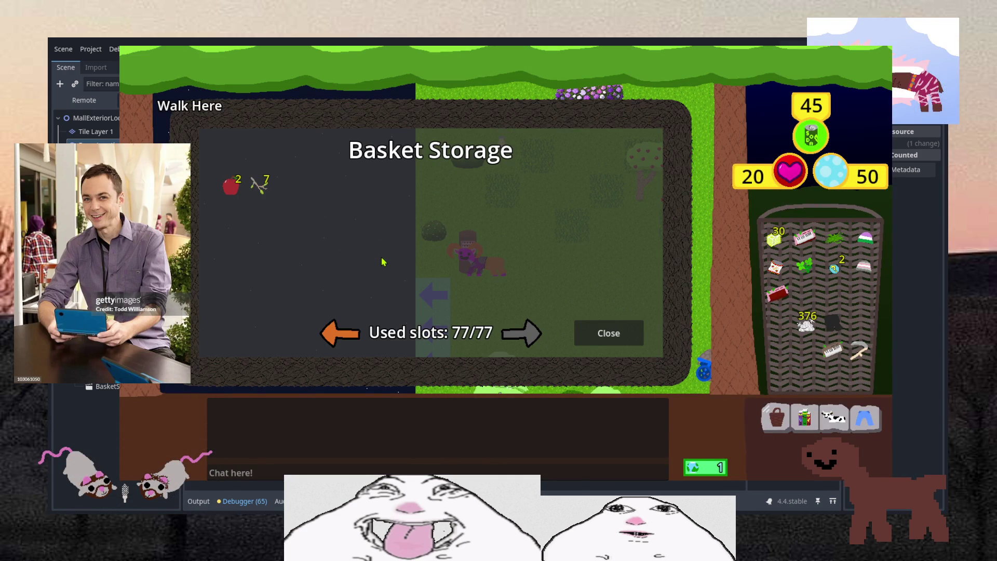
{"action": "left_click_drag", "start_coordinate": [259, 185], "coordinate": [424, 251]}
{"action": "left_click_drag", "start_coordinate": [260, 185], "coordinate": [384, 291]}
{"action": "left_click", "coordinate": [340, 333]}
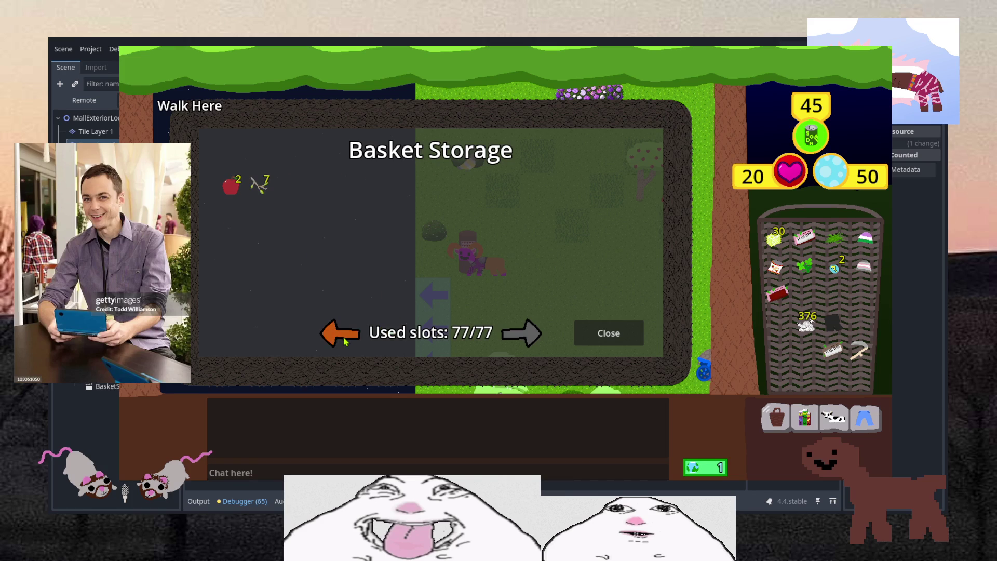
{"action": "left_click", "coordinate": [521, 333]}
{"action": "left_click_drag", "start_coordinate": [260, 186], "coordinate": [488, 193]}
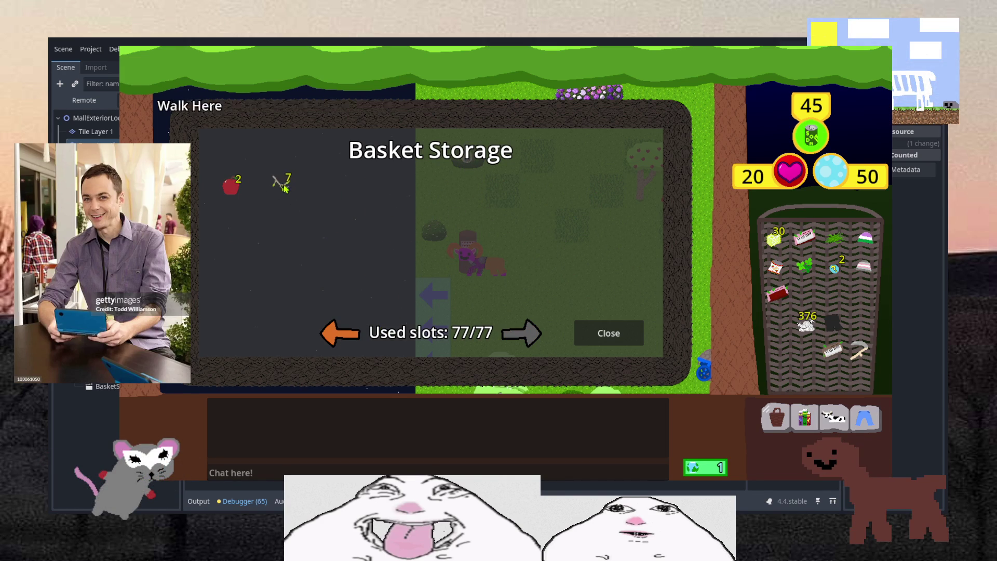
Reopen storage, swap the Walnut Branch with the Big Apple, and withdraw one of each into the basket
{"action": "left_click", "coordinate": [609, 333]}
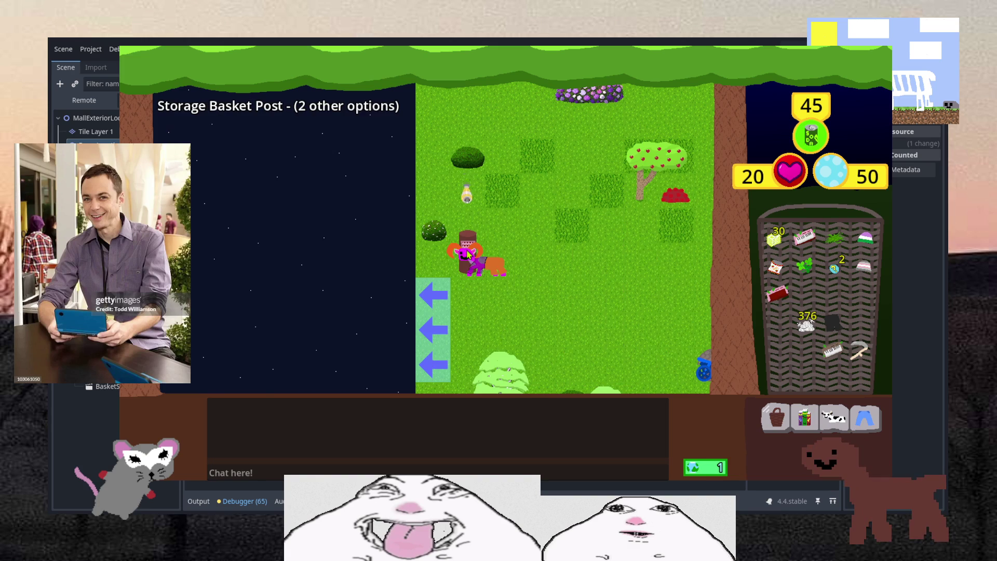
{"action": "left_click", "coordinate": [467, 236]}
{"action": "left_click", "coordinate": [531, 327]}
{"action": "mouse_move", "coordinate": [260, 184]}
{"action": "left_mouse_down"}
{"action": "mouse_move", "coordinate": [366, 234]}
{"action": "mouse_move", "coordinate": [583, 274]}
{"action": "left_mouse_up"}
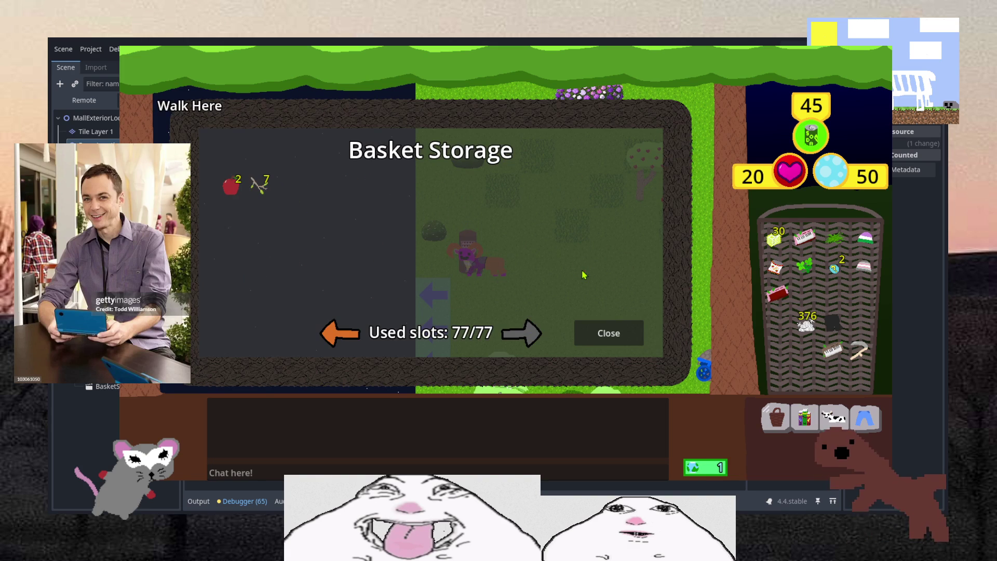
{"action": "left_click_drag", "start_coordinate": [260, 184], "coordinate": [231, 184]}
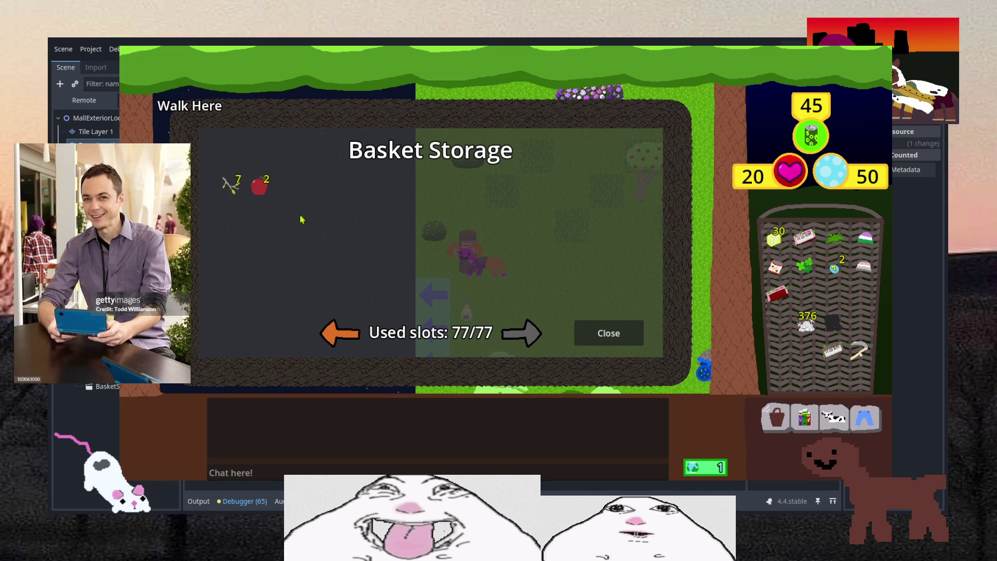
{"action": "left_click", "coordinate": [230, 185]}
{"action": "left_click", "coordinate": [259, 185]}
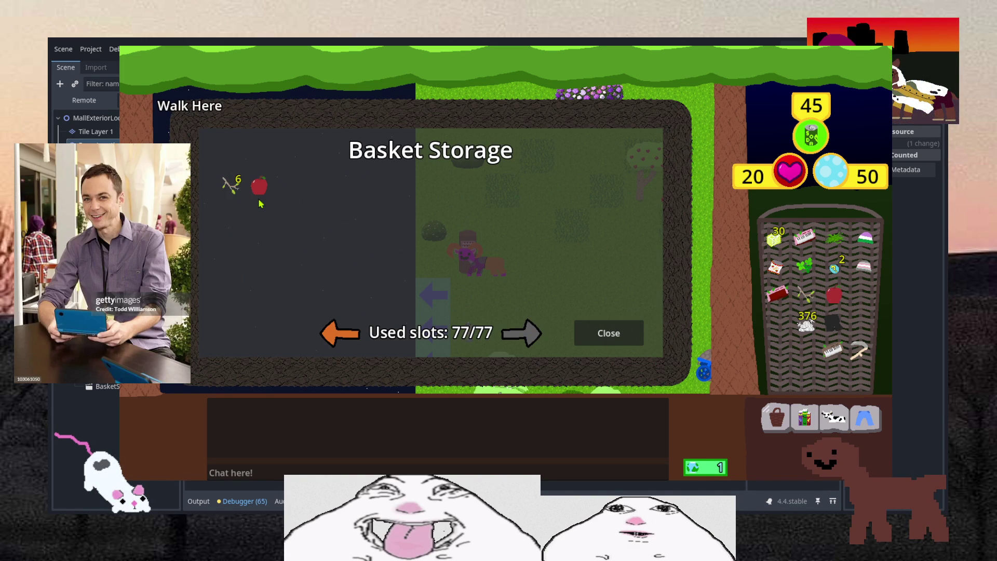
Flip between pages, drag the walnut key toward the next page, then close storage and walk away
{"action": "left_click", "coordinate": [327, 328]}
{"action": "left_click", "coordinate": [522, 332]}
{"action": "left_click", "coordinate": [341, 333]}
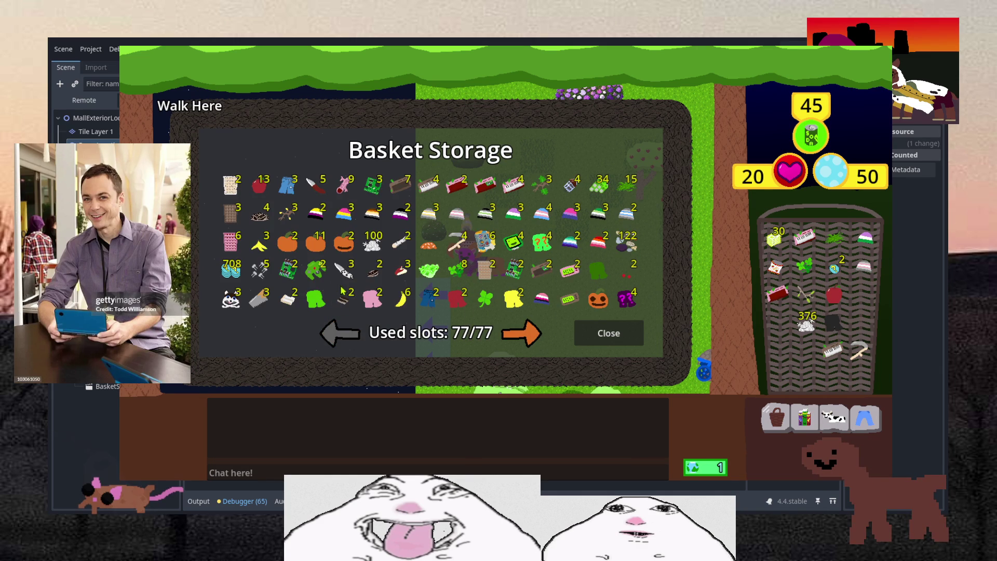
{"action": "mouse_move", "coordinate": [342, 291]}
{"action": "left_mouse_down"}
{"action": "mouse_move", "coordinate": [539, 327]}
{"action": "mouse_move", "coordinate": [691, 271]}
{"action": "mouse_move", "coordinate": [587, 329]}
{"action": "mouse_move", "coordinate": [631, 275]}
{"action": "left_mouse_up"}
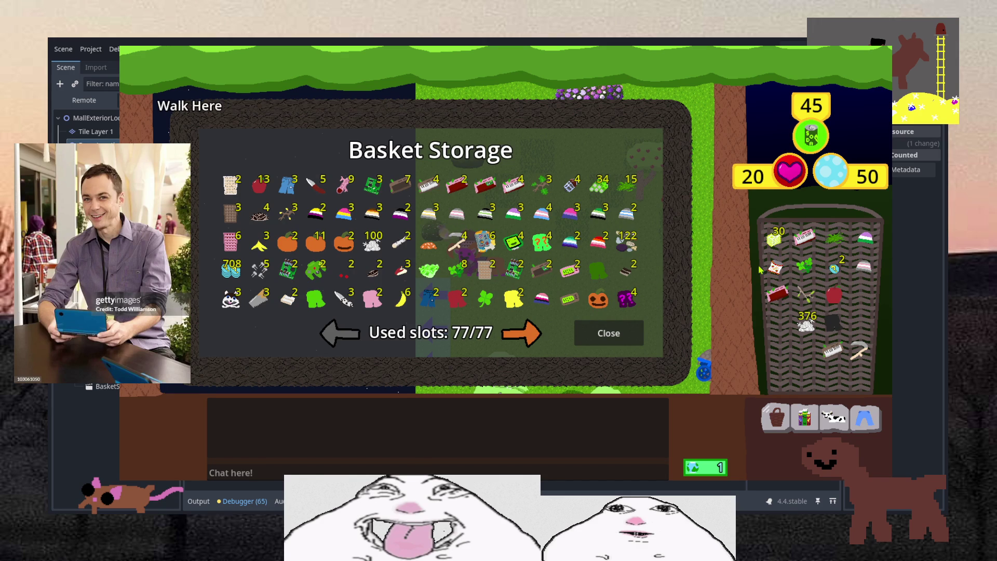
{"action": "left_click", "coordinate": [522, 333]}
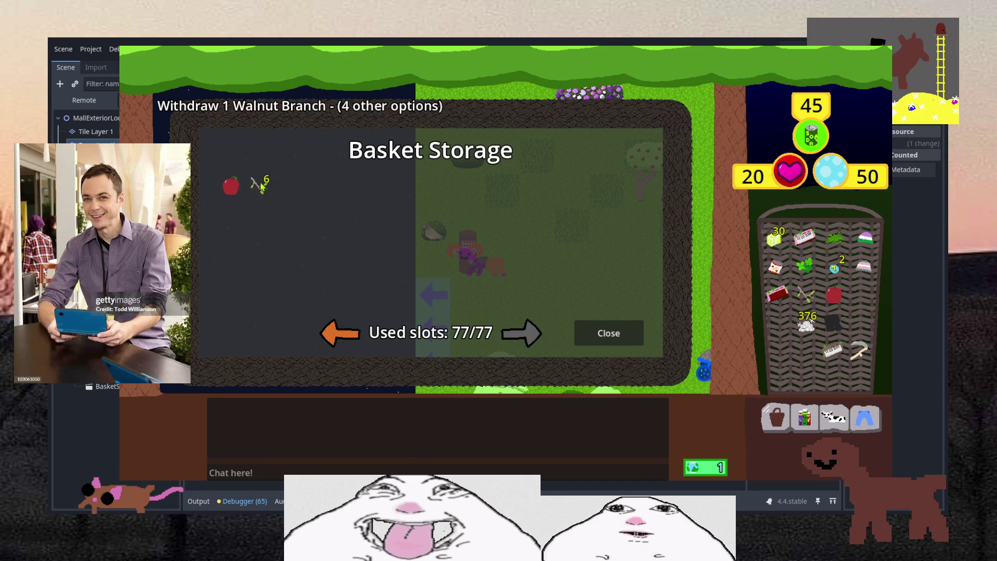
{"action": "left_click", "coordinate": [602, 333]}
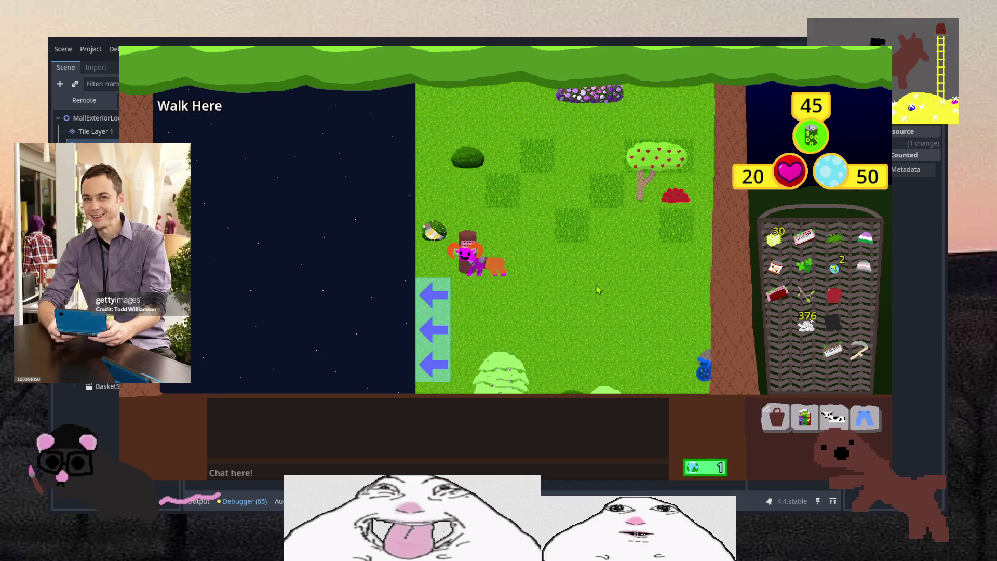
{"action": "left_click", "coordinate": [597, 288]}
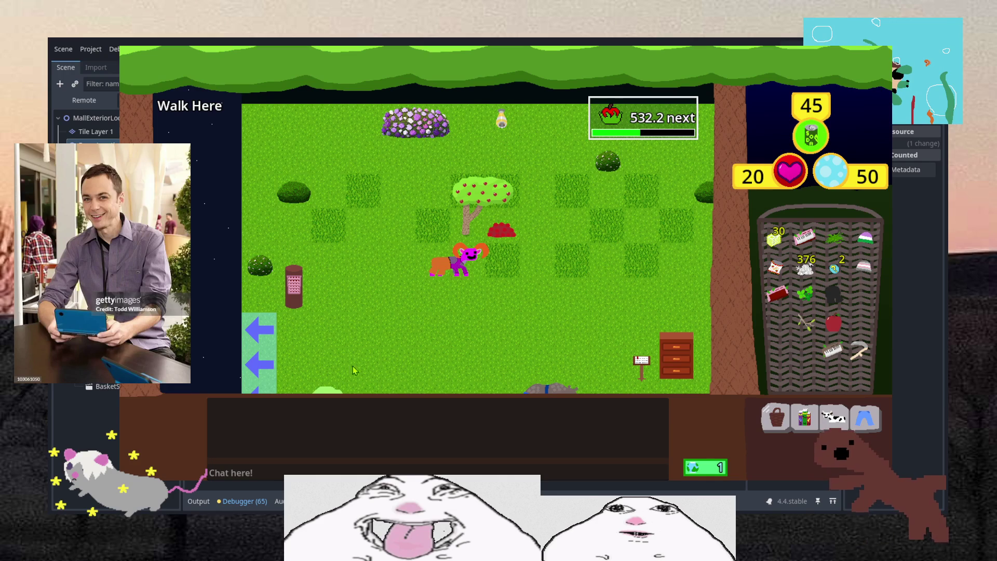
Walk the cow left across the field toward the Storage Basket Post
{"action": "left_click", "coordinate": [363, 304]}
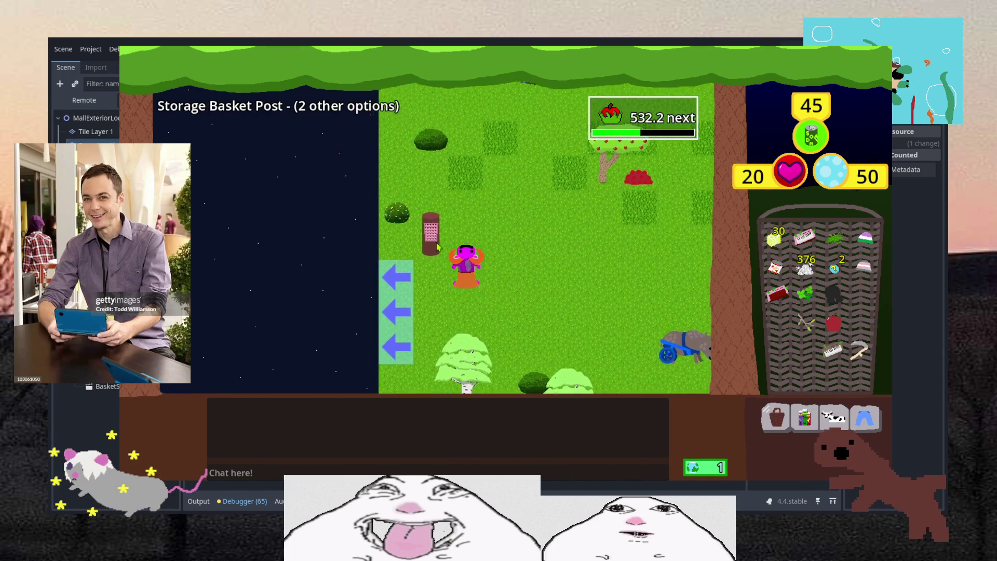
Open Basket Storage from the post, then withdraw the pumpkin goop and return it to storage
{"action": "left_click", "coordinate": [437, 247]}
{"action": "left_click", "coordinate": [521, 333]}
{"action": "left_click", "coordinate": [261, 185]}
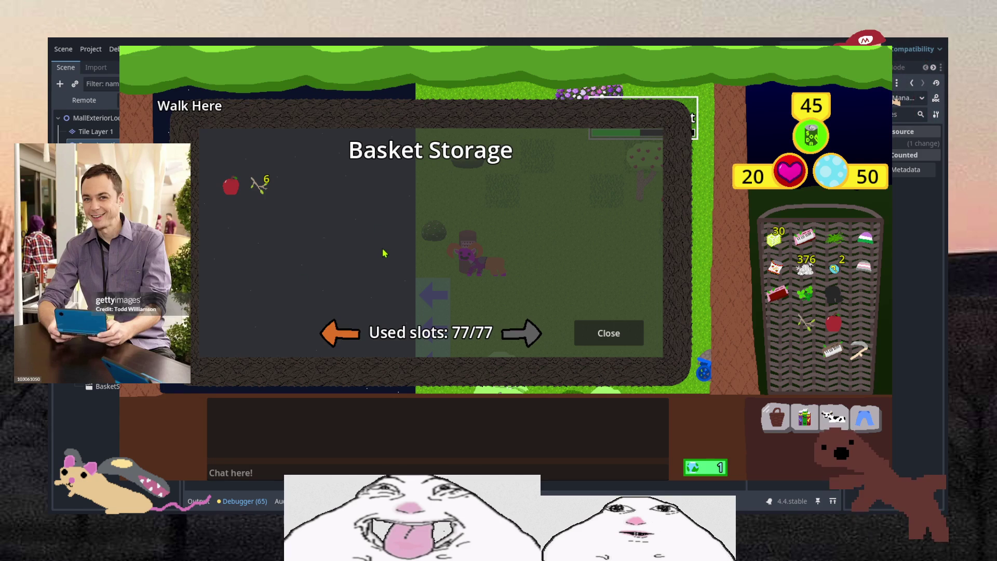
{"action": "left_click", "coordinate": [340, 333]}
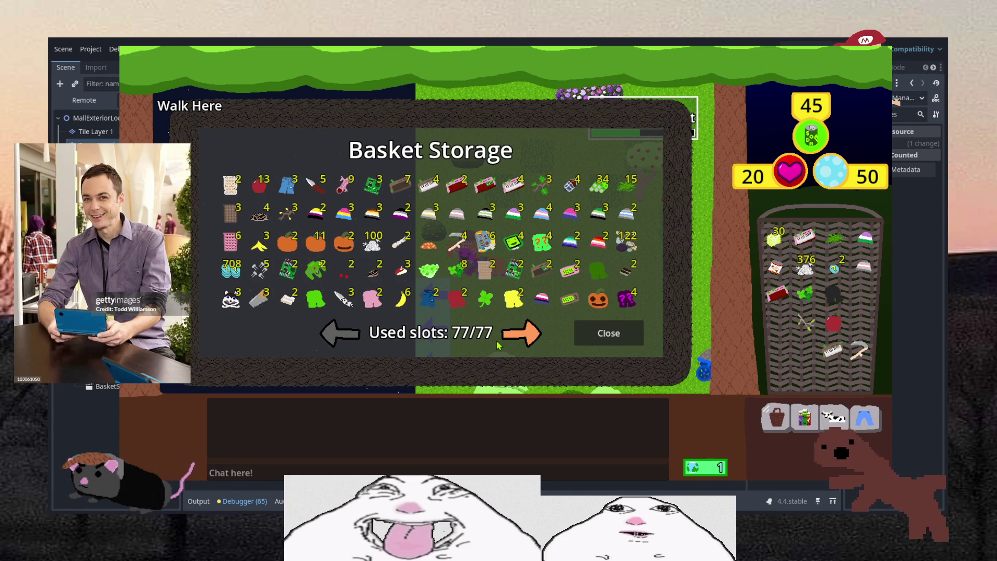
{"action": "left_click", "coordinate": [430, 244]}
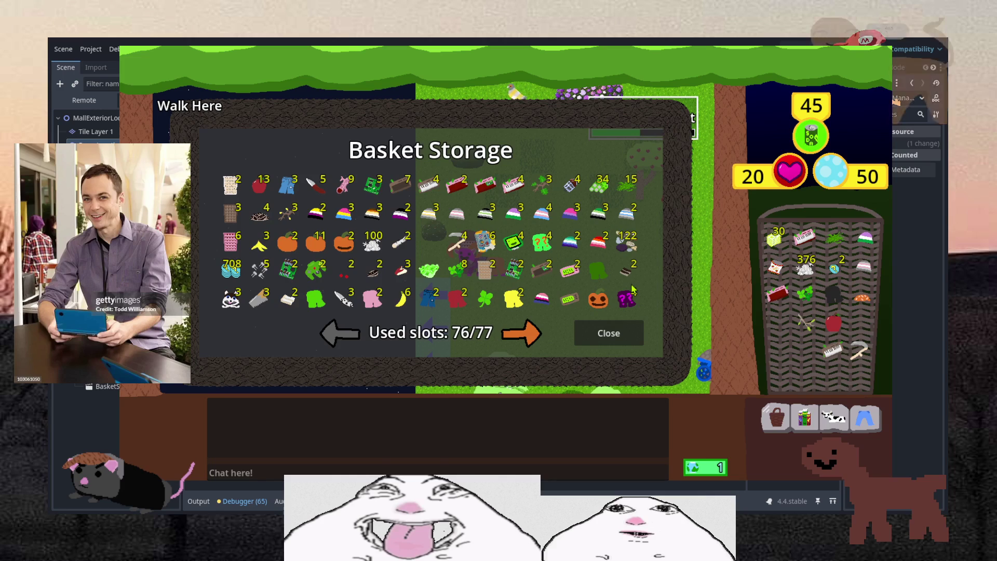
{"action": "left_click", "coordinate": [862, 298]}
Flip between the first and second storage pages, ending on the full first page at 77/77
{"action": "left_click", "coordinate": [521, 333]}
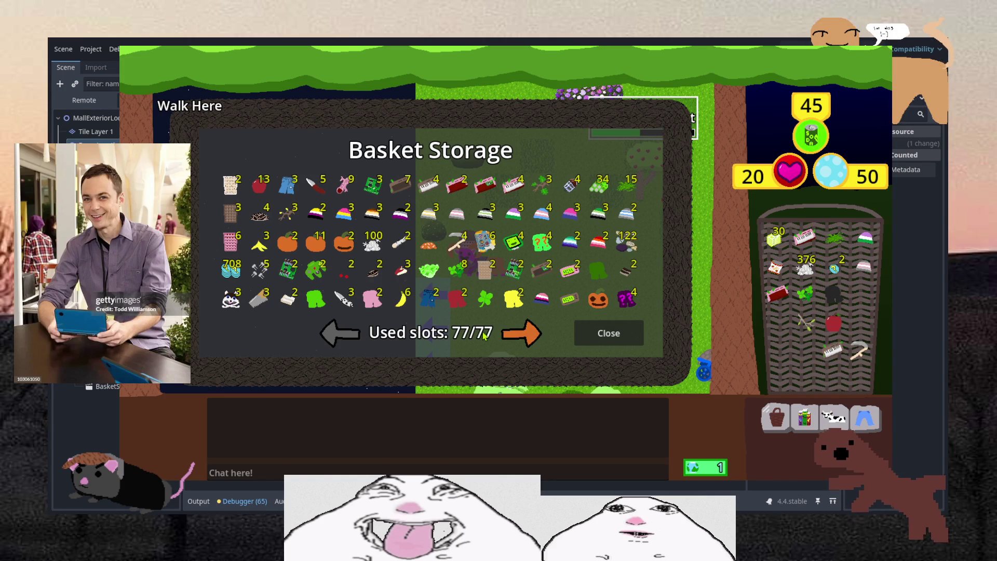
{"action": "left_click", "coordinate": [353, 334]}
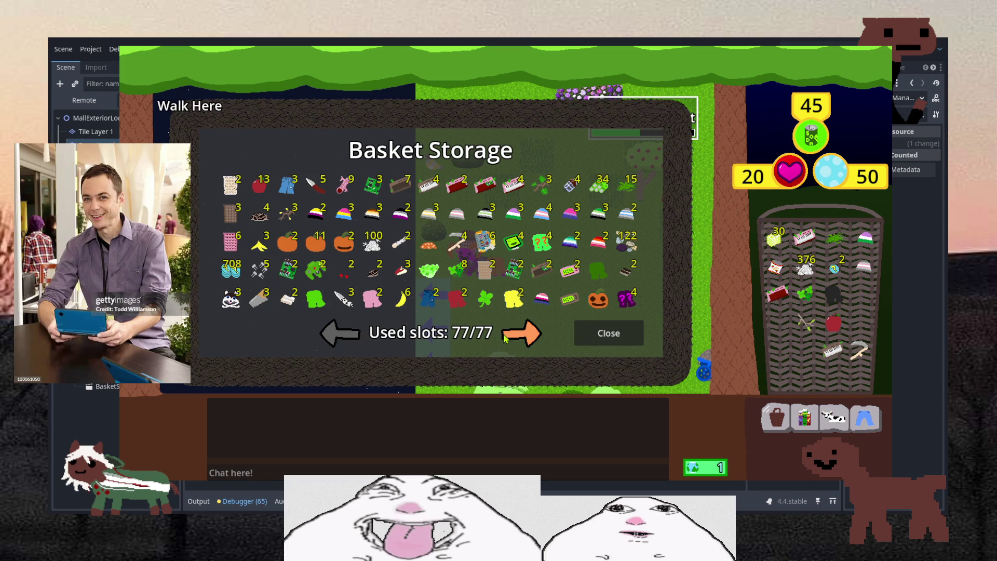
{"action": "left_click", "coordinate": [521, 333]}
{"action": "left_click", "coordinate": [341, 335]}
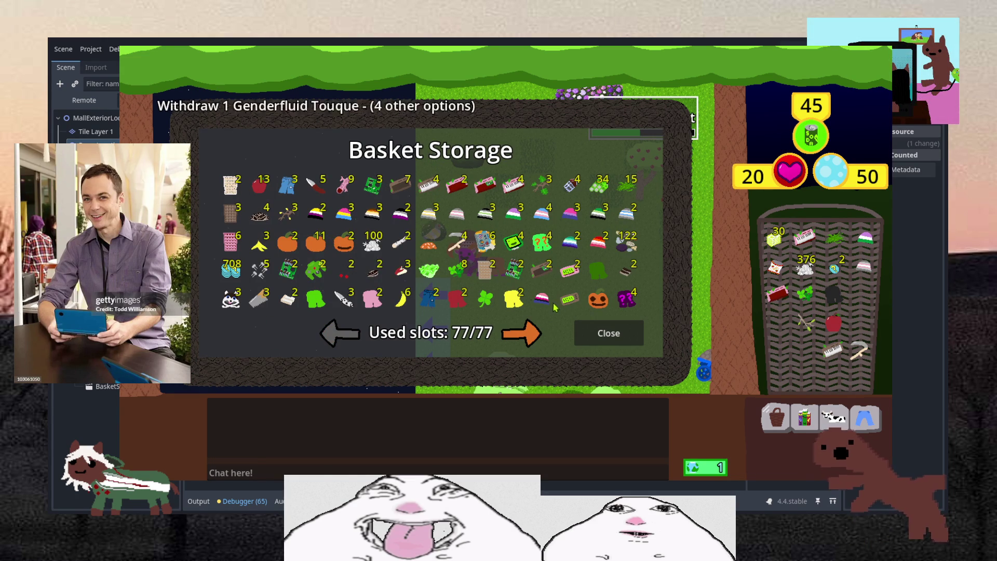
{"action": "left_click", "coordinate": [521, 334]}
{"action": "left_click", "coordinate": [352, 333]}
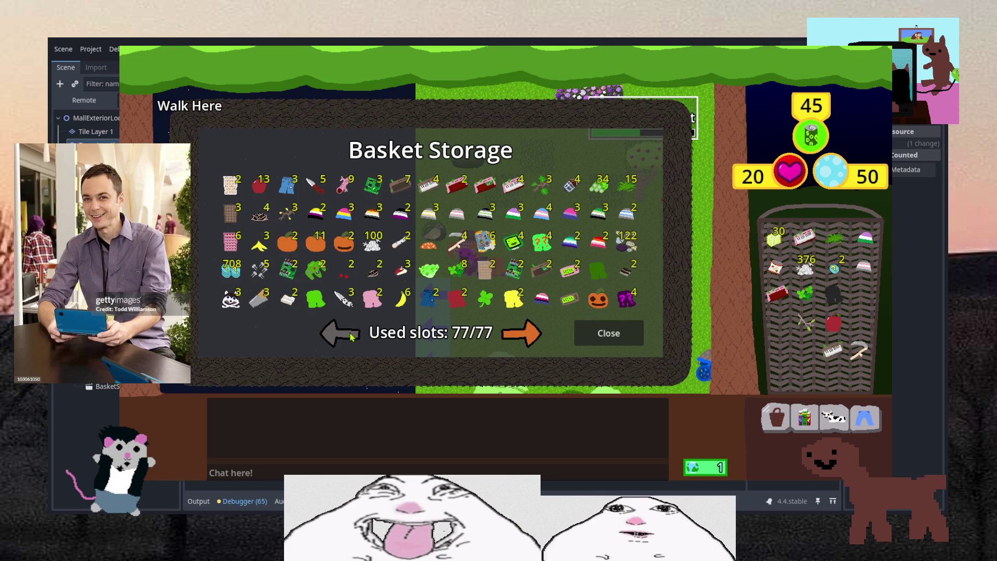